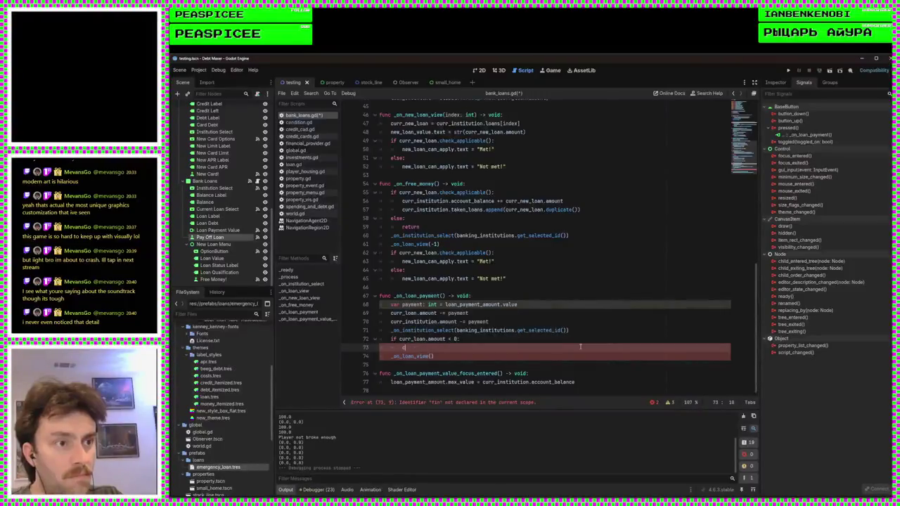
Autocomplete curr_institution.loans.remove_at() on line 73 under the curr_loan.amount < 0 check
key(Return)
text(.)
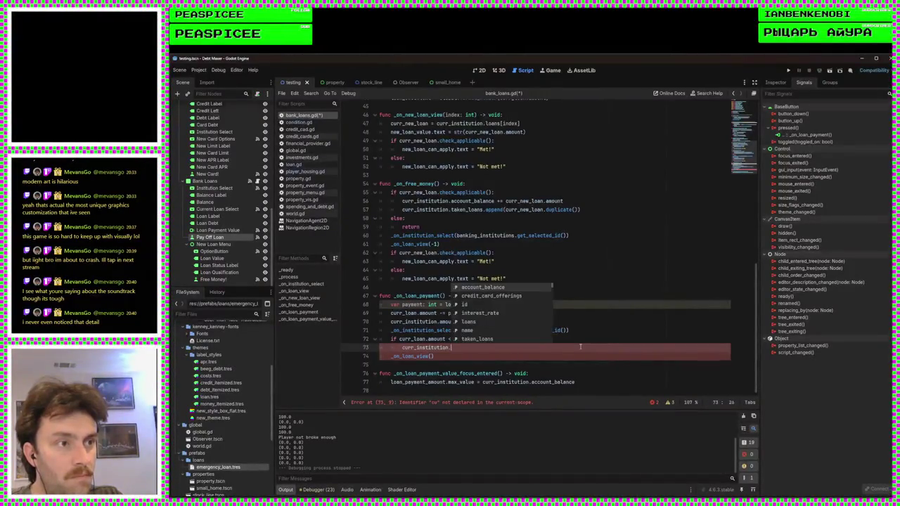
text(l)
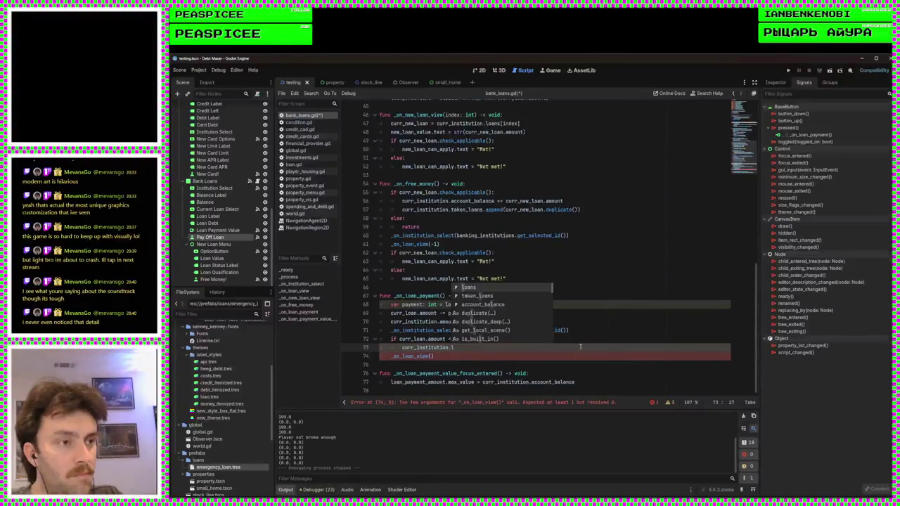
key(Return)
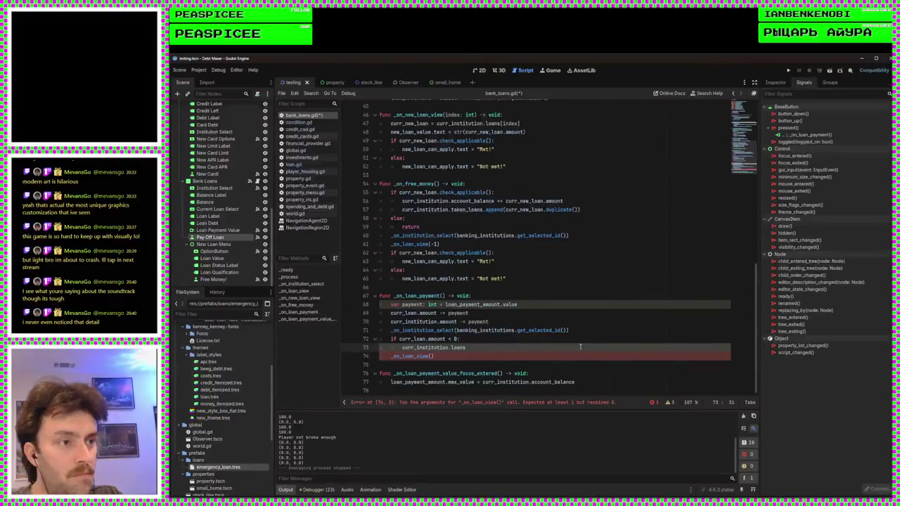
text(.re)
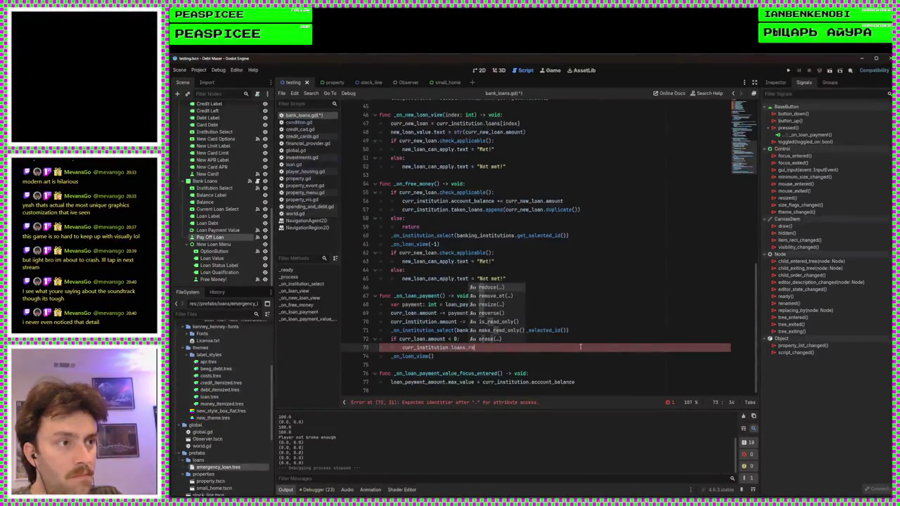
key(Down)
key(Return)
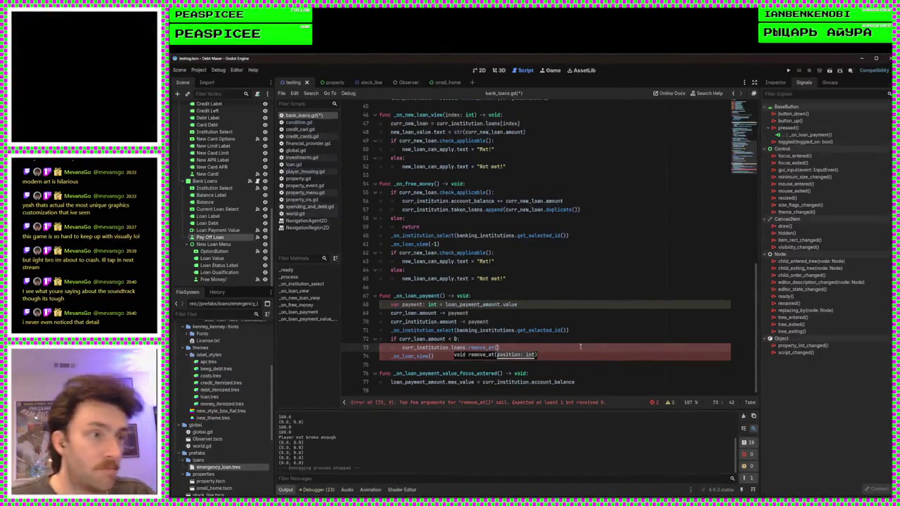
click(556, 338)
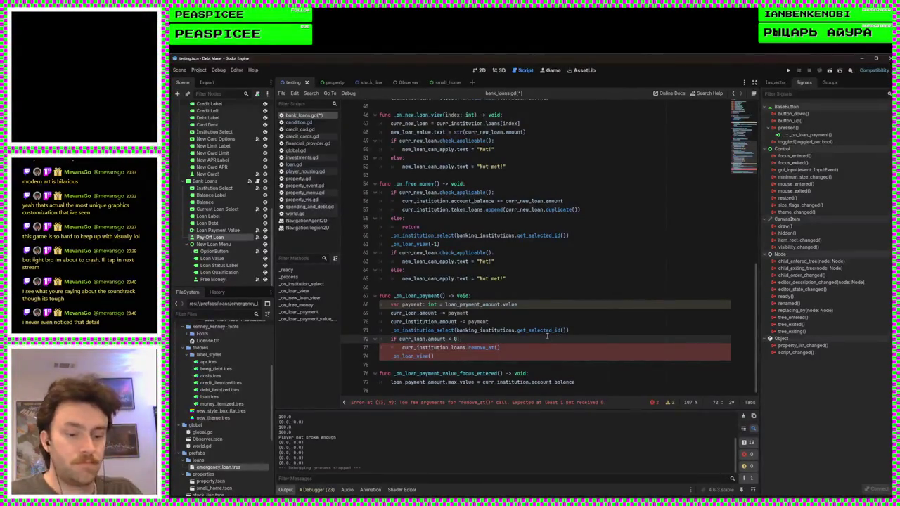
Add a 'for loan in curr_institution.loans:' loop containing 'if loan == curr_loan:'
key(Return)
text(for loa)
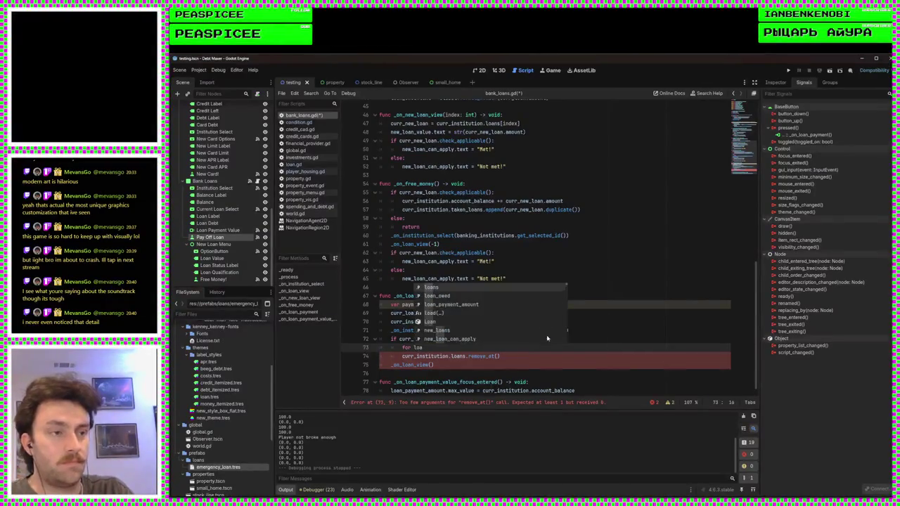
text(n in curr_institution.l)
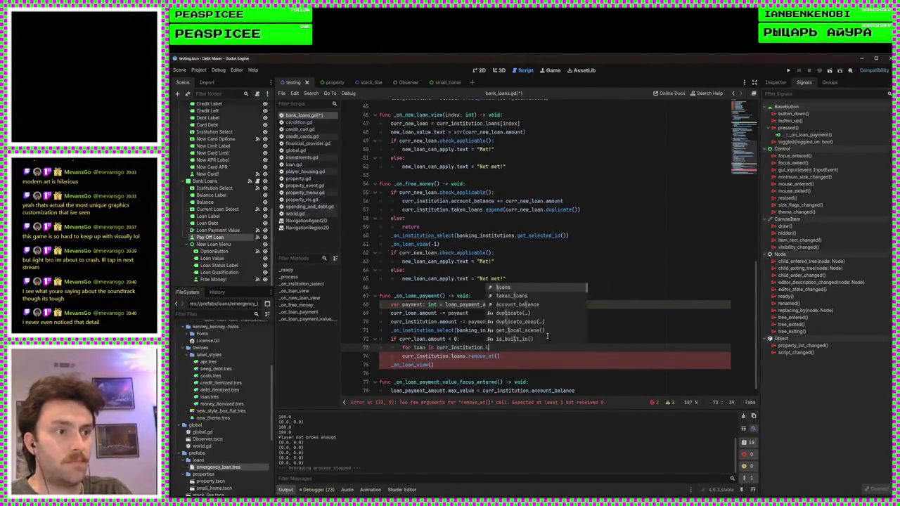
text(oans:)
key(Return)
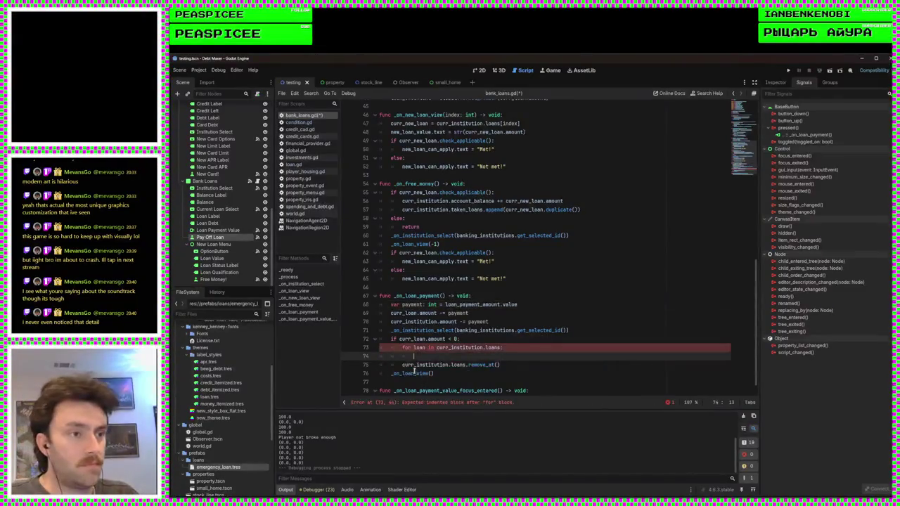
text(if)
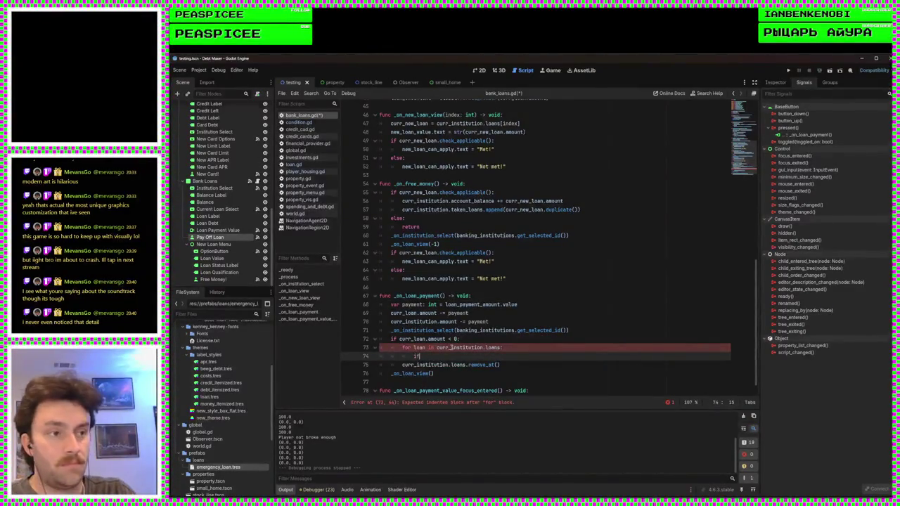
text( loan == )
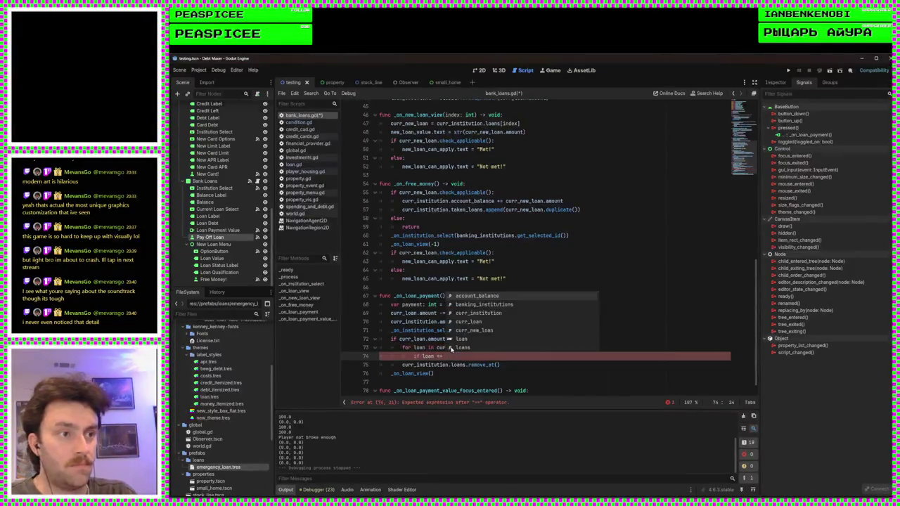
text(cu)
key(Down)
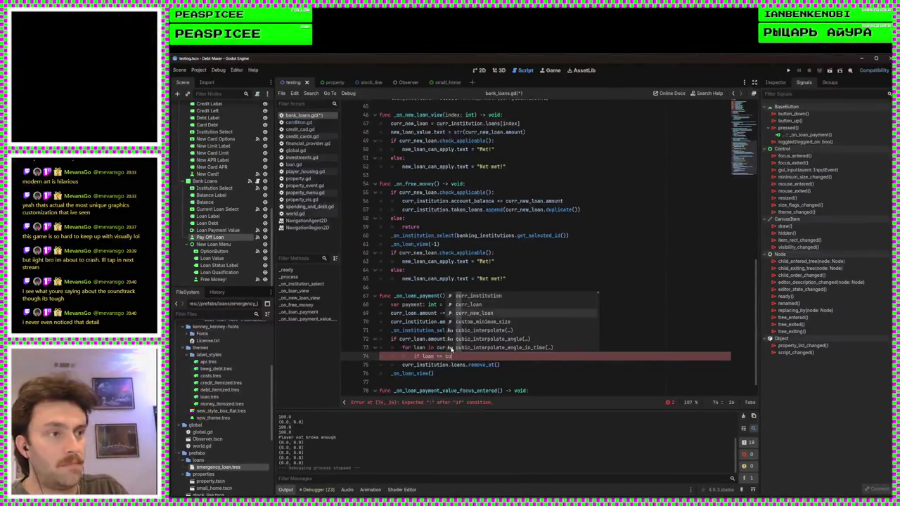
key(Return)
text(:)
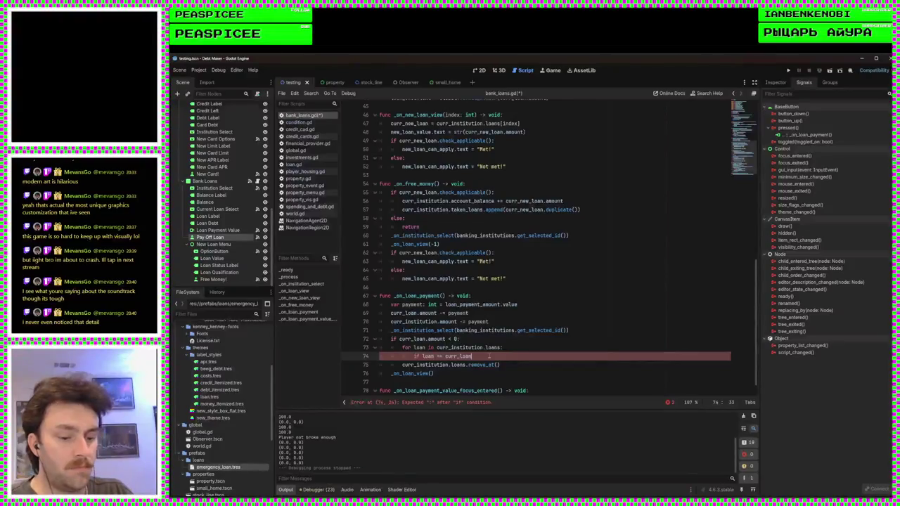
key(Return)
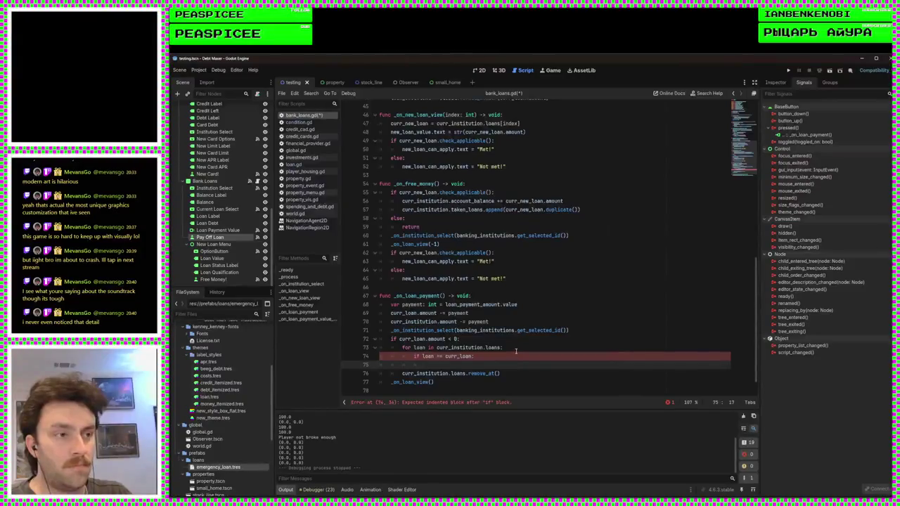
Declare the counter 'var i: int = 0' above the for loop
click(517, 345)
key(Up)
key(Return)
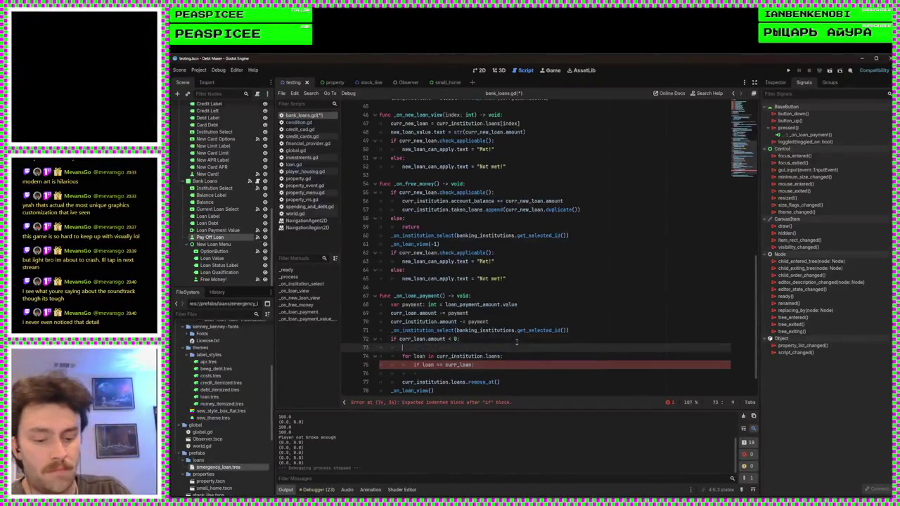
text(var i: )
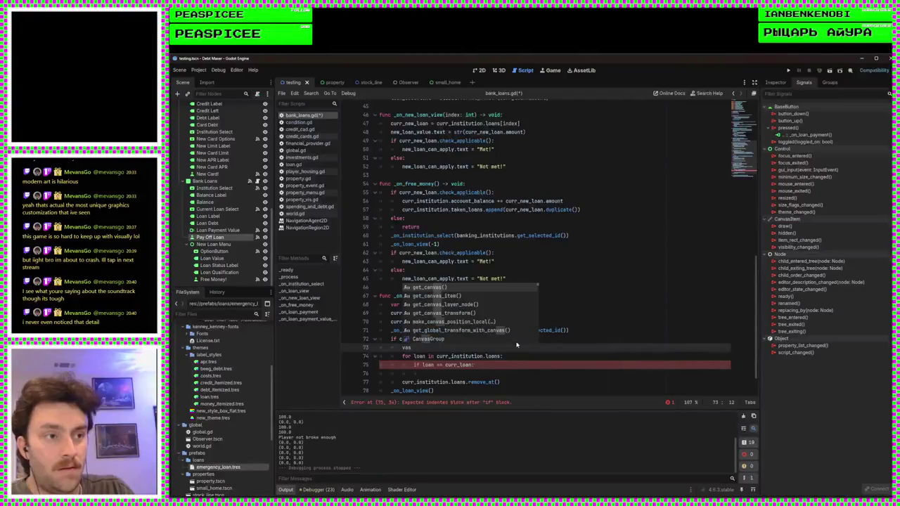
text(int = 0)
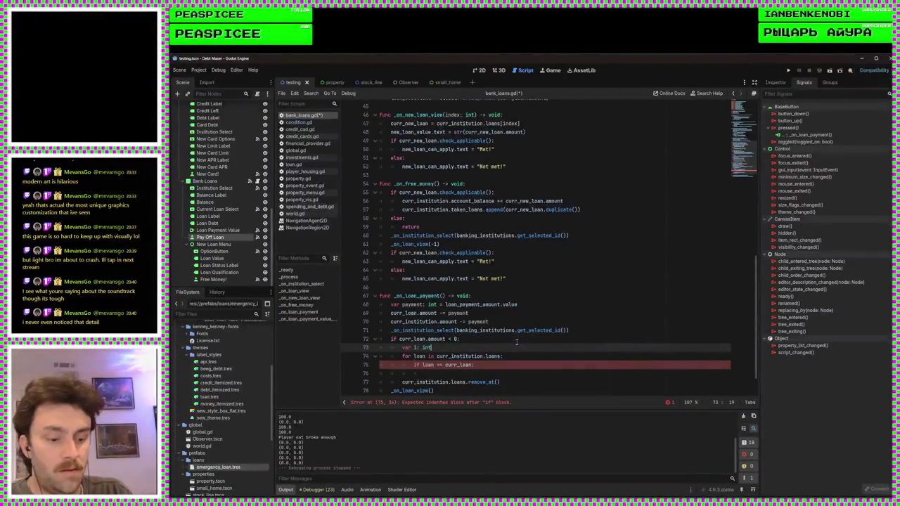
Add an i++ increment after the if block and clear stray blank lines in the loop
click(521, 355)
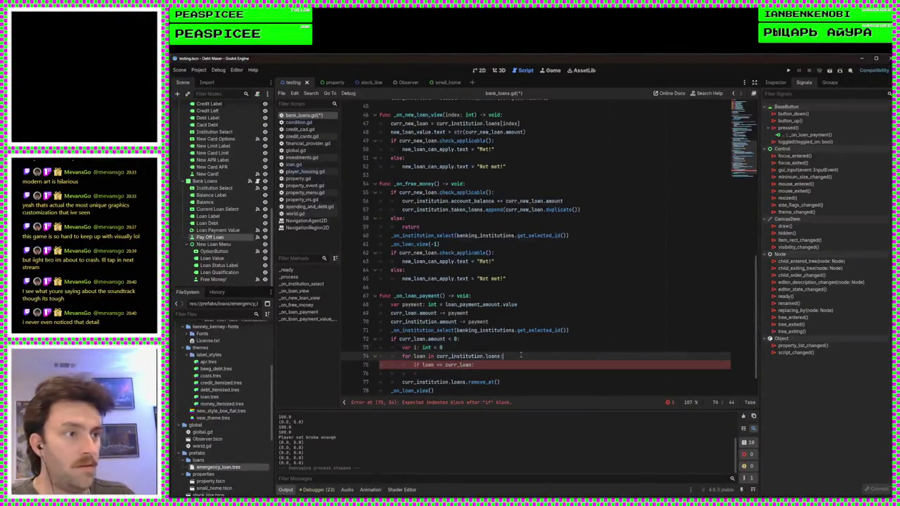
key(Down)
key(Return)
text(i++)
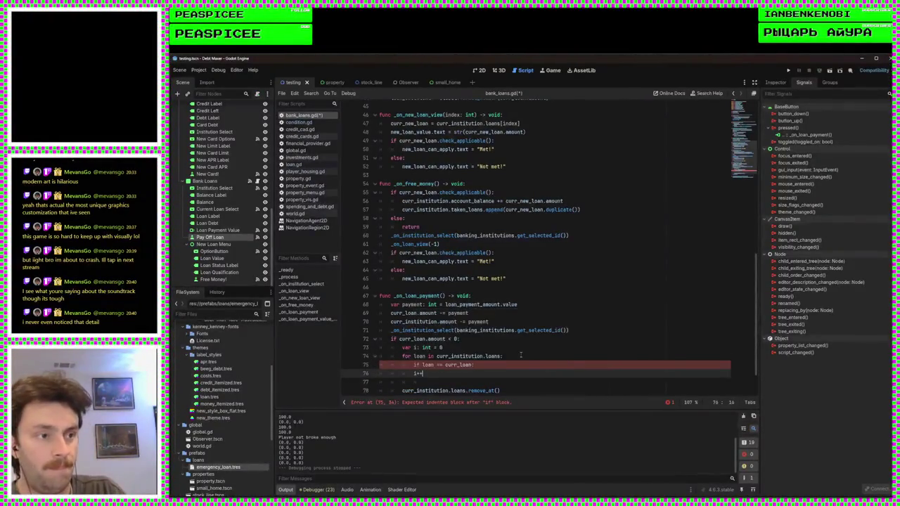
click(515, 363)
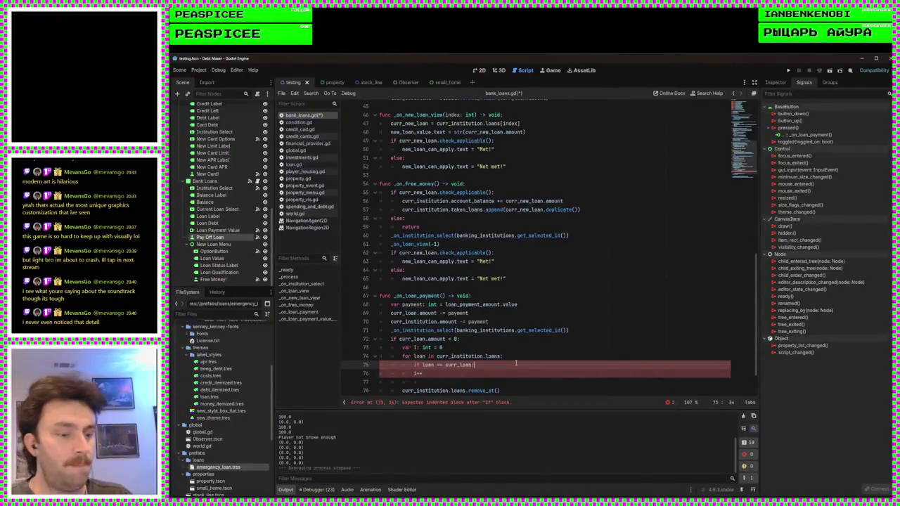
key(Return)
scroll(515, 363, down, 2)
mouse_move(499, 348)
mouse_down()
mouse_move(402, 347)
mouse_move(425, 321)
mouse_move(380, 340)
mouse_up()
key(BackSpace)
key(BackSpace)
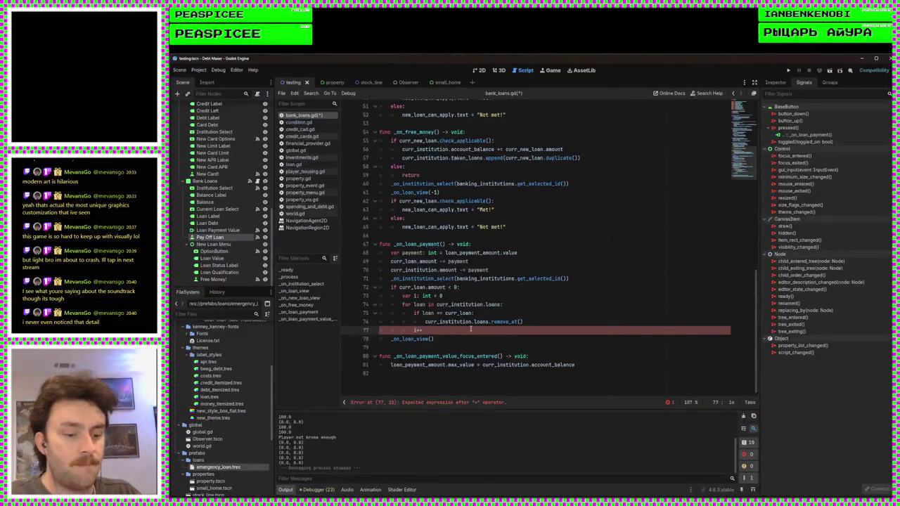
Finish the increment as i+=1 and pass i to remove_at()
text(=1)
click(522, 321)
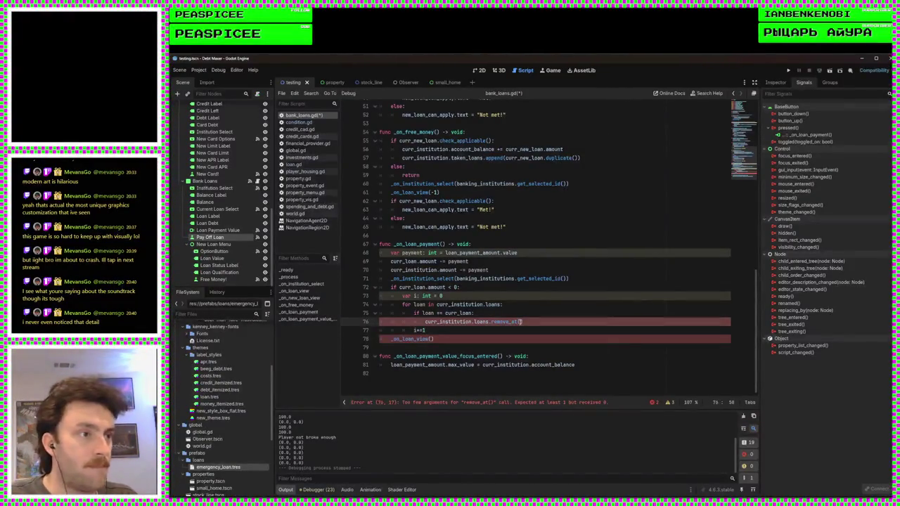
text(i)
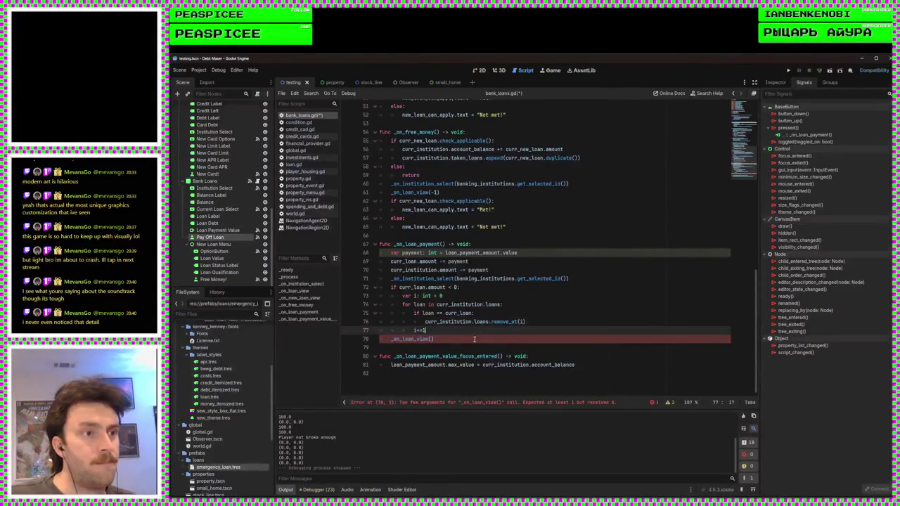
Call _on_loan_view(loans.get_selected_id()) to refresh the view, and save bank_loans.gd
click(474, 339)
double_click(486, 279)
key(ctrl+c)
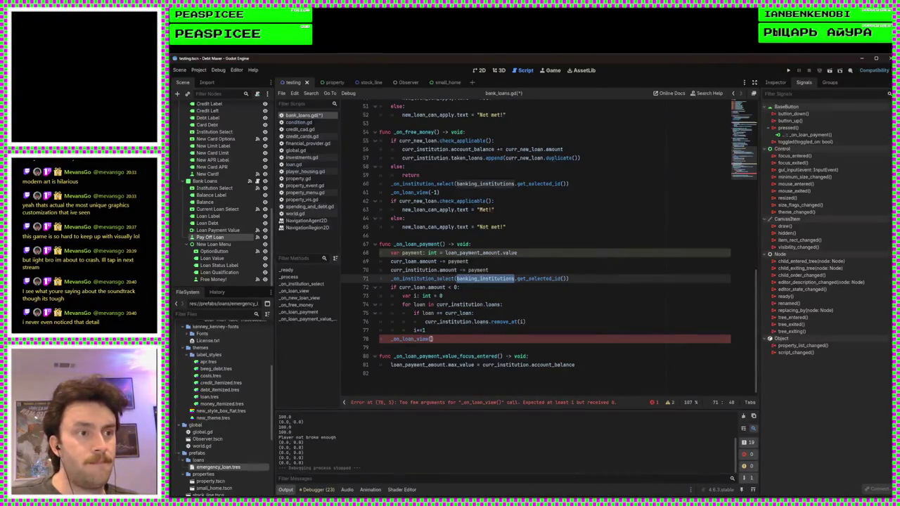
click(431, 339)
key(ctrl+v)
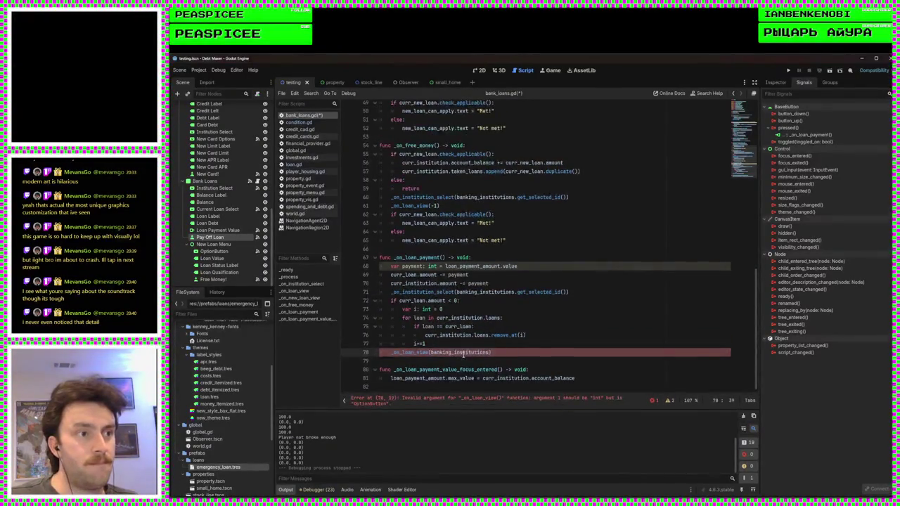
text(loans.)
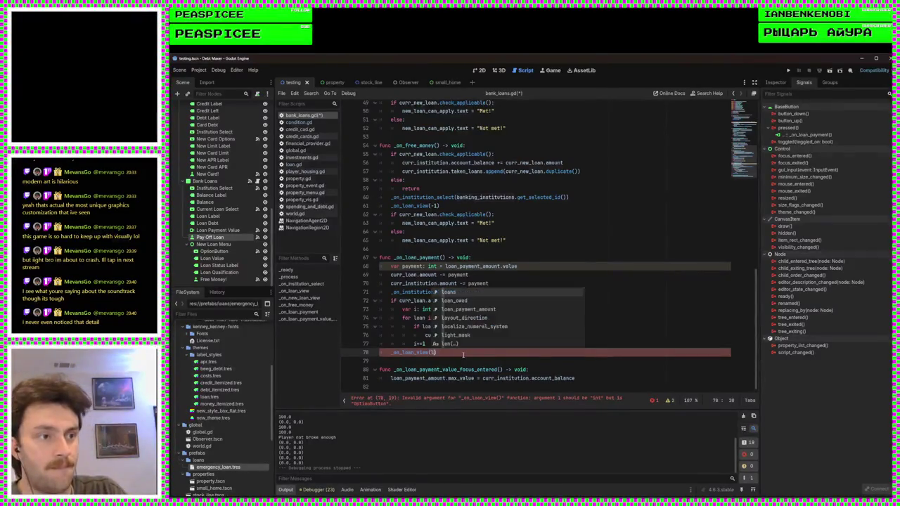
text(getsel)
key(Down)
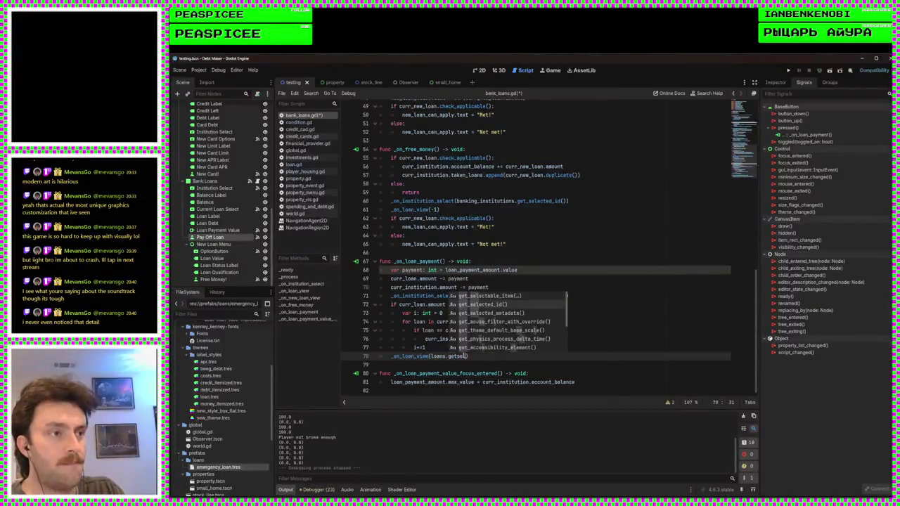
key(Return)
key(ctrl+s)
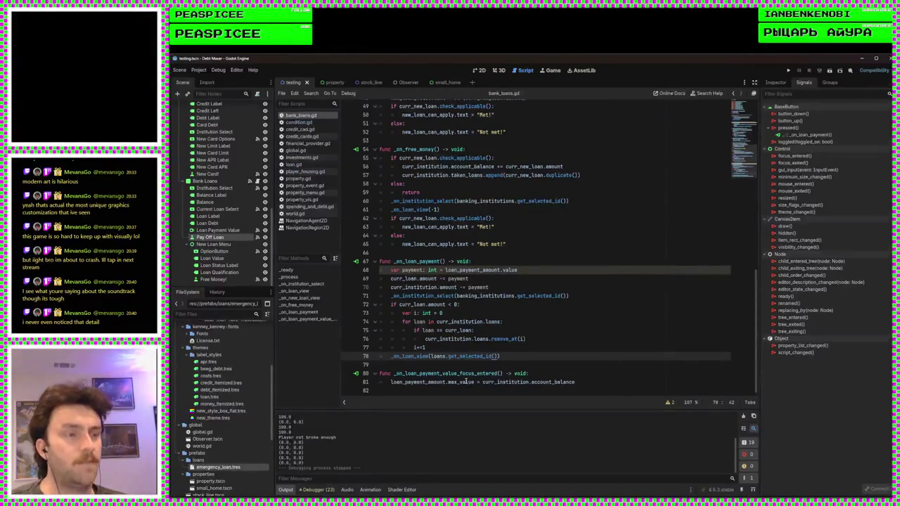
double_click(411, 356)
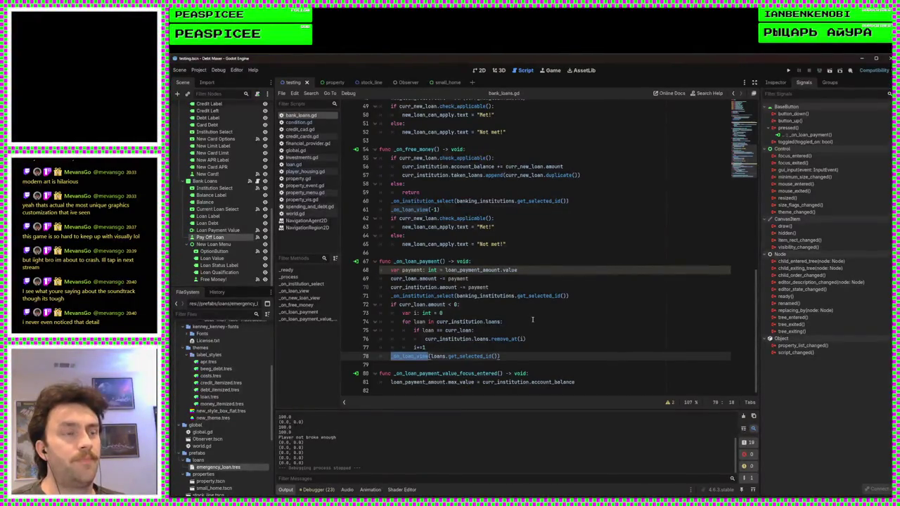
scroll(532, 320, up, 7)
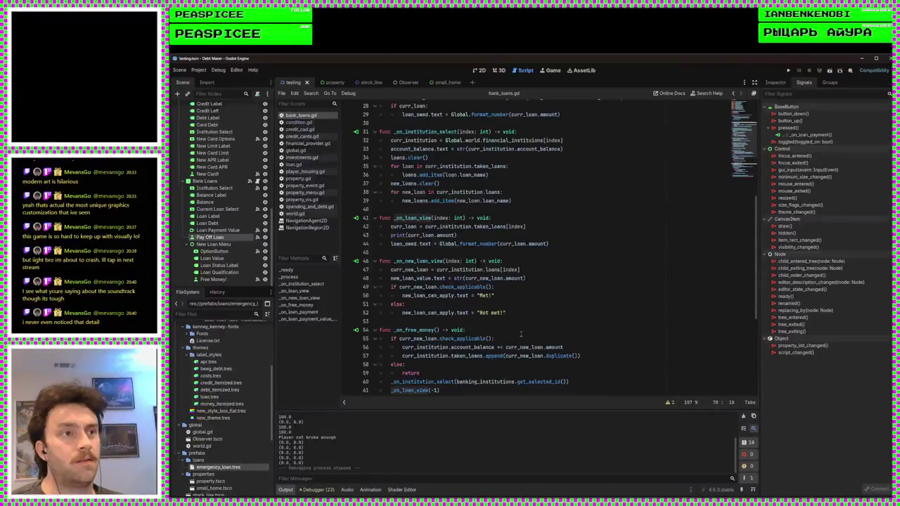
scroll(521, 334, down, 7)
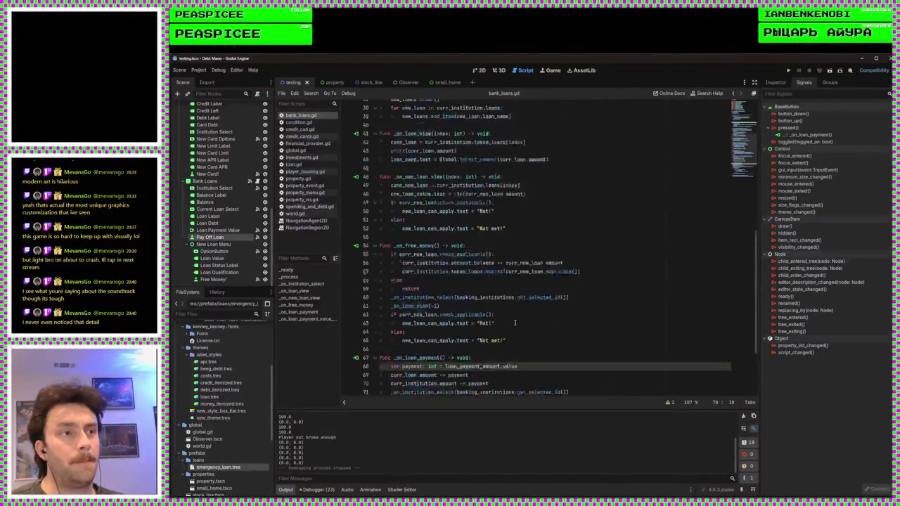
mouse_move(516, 339)
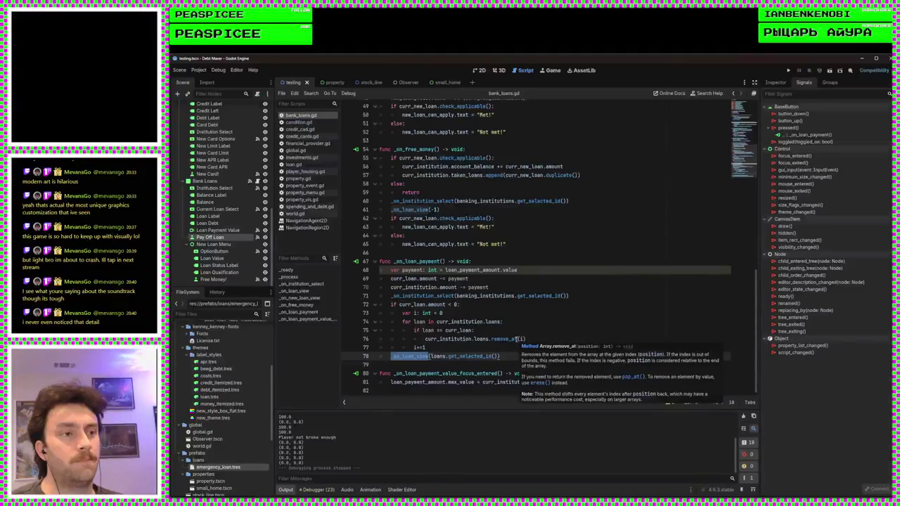
click(545, 340)
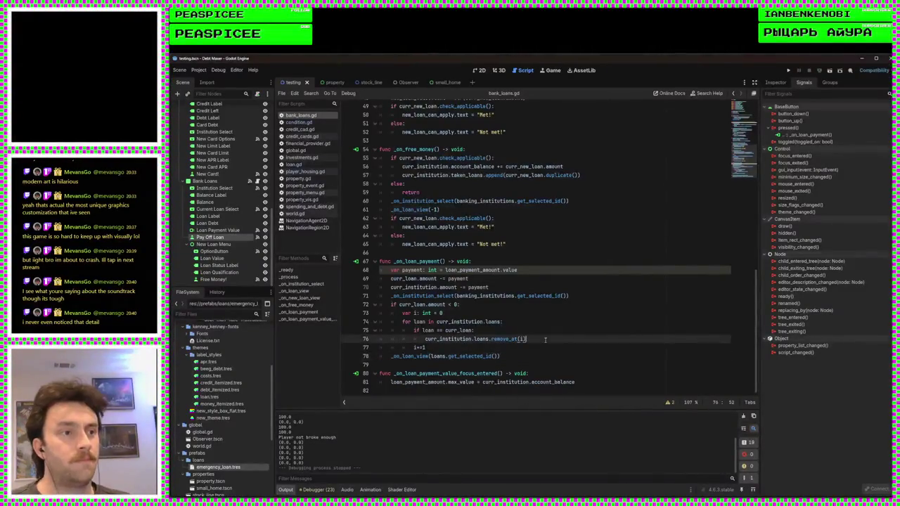
Add a break after remove_at(i) to stop the loop
key(Return)
text(break)
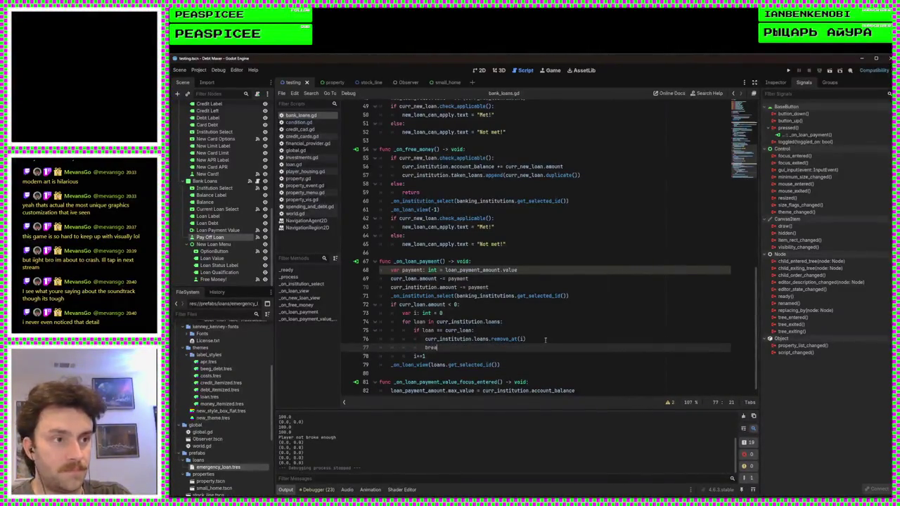
scroll(470, 339, down, 1)
click(497, 347)
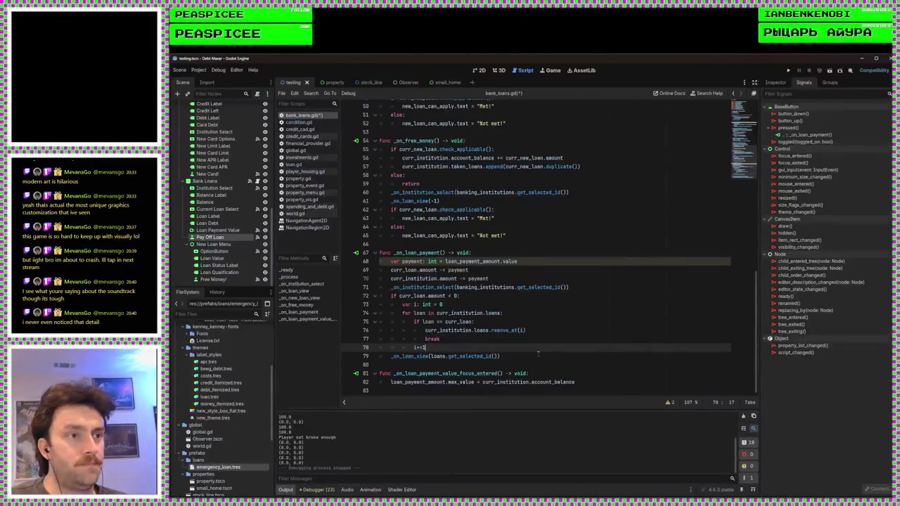
key(Return)
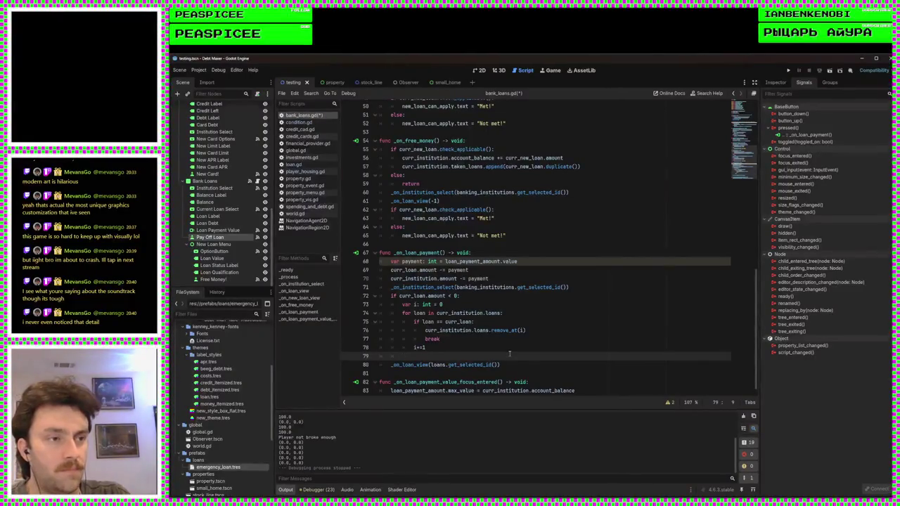
text(if)
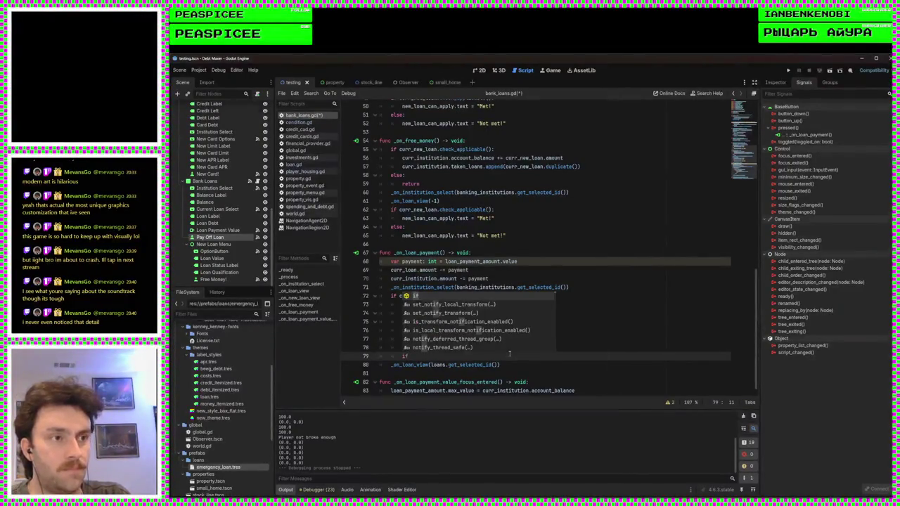
key(BackSpace)
key(BackSpace)
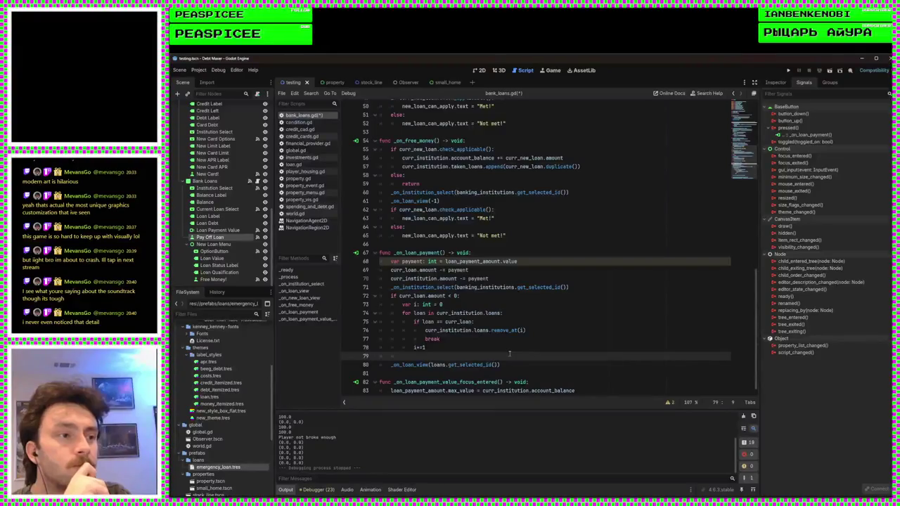
key(BackSpace)
Add 'if i == loans.get_selected_id():' with an else: holding the existing refresh call
key(Return)
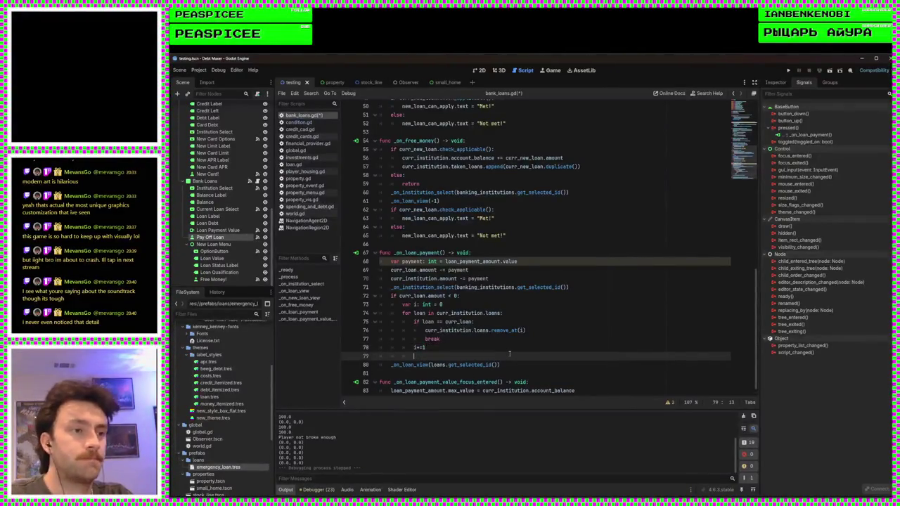
text(if )
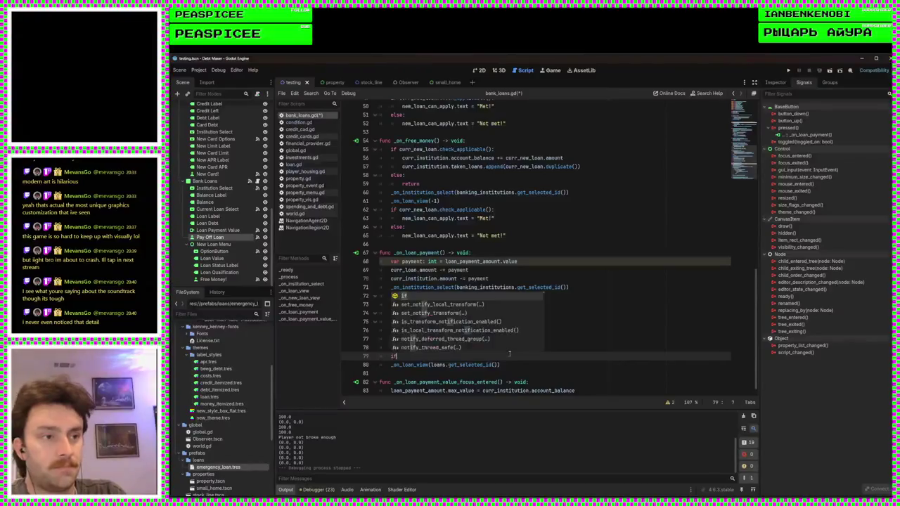
text(i ==)
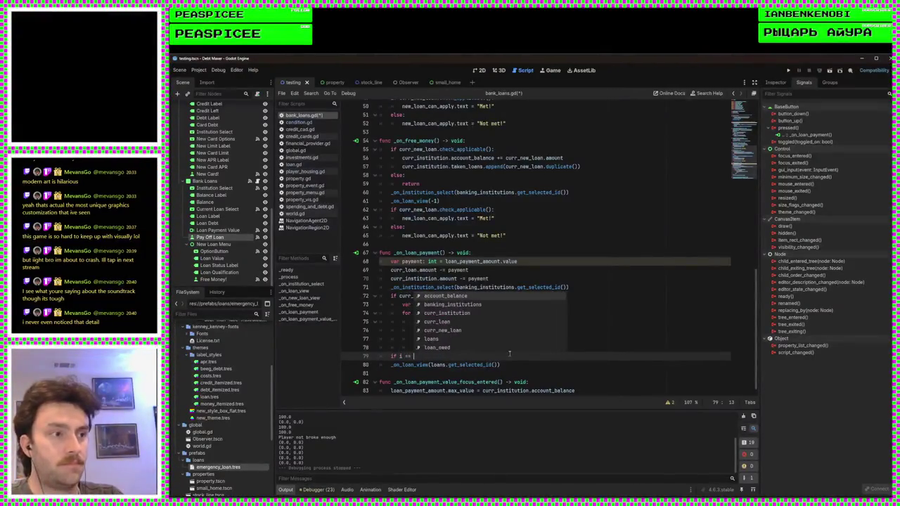
key(Escape)
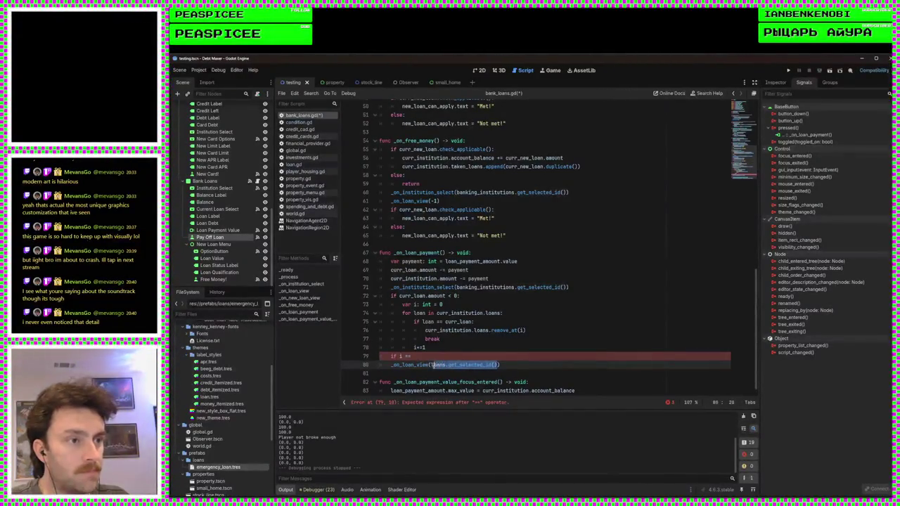
text(loans.get_selected_id():)
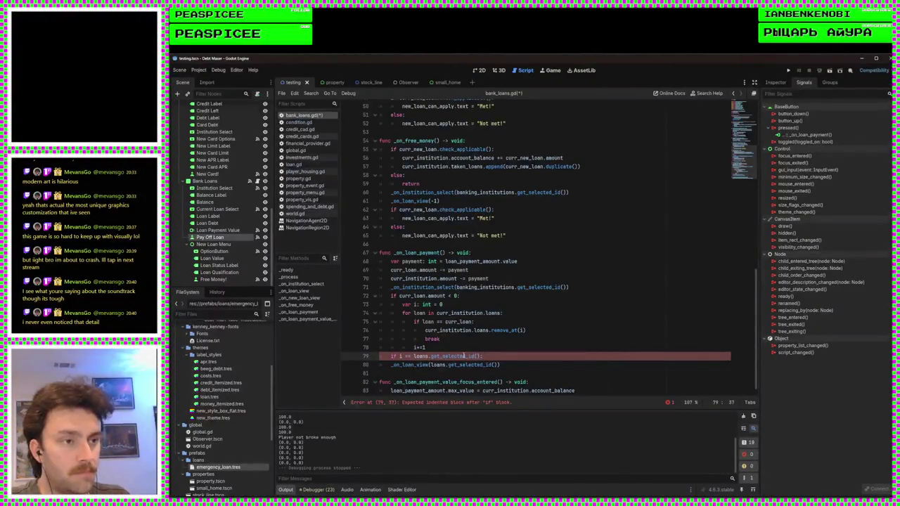
key(Return)
text(else:)
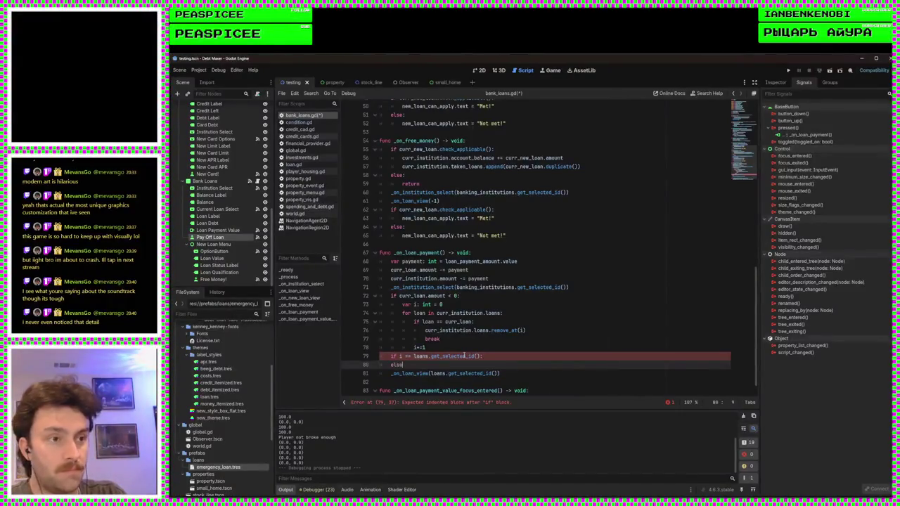
key(Down)
key(Home)
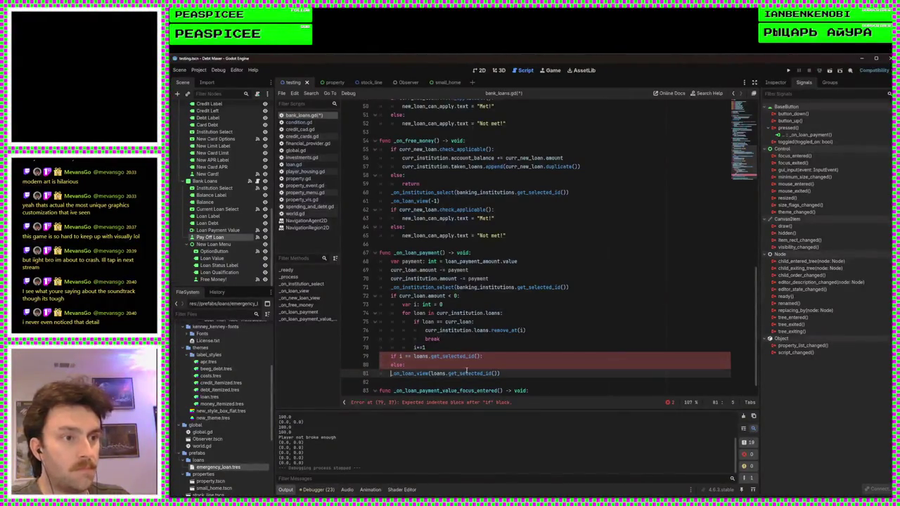
key(Tab)
Put _on_loan_view(-1) inside the if branch to reset the view
click(499, 356)
key(Return)
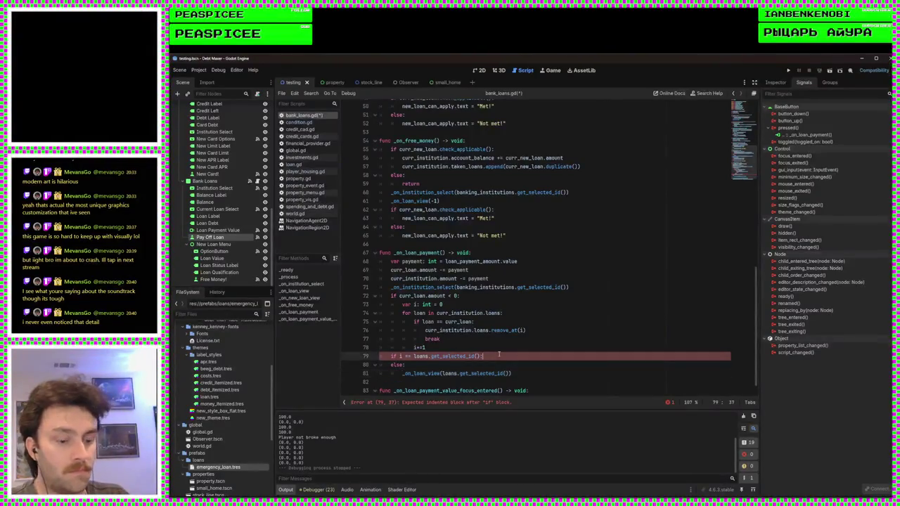
text(_on_loan_view(loans.get_selected_id())
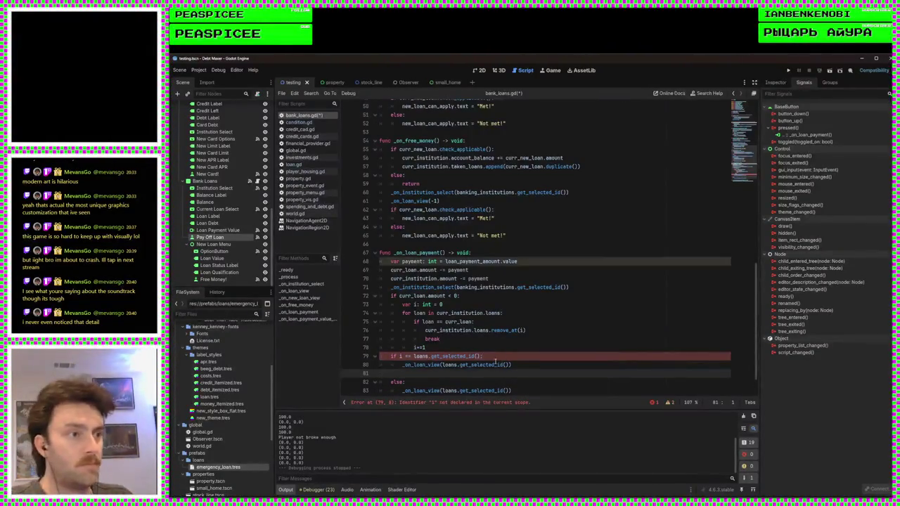
drag(510, 365, 442, 364)
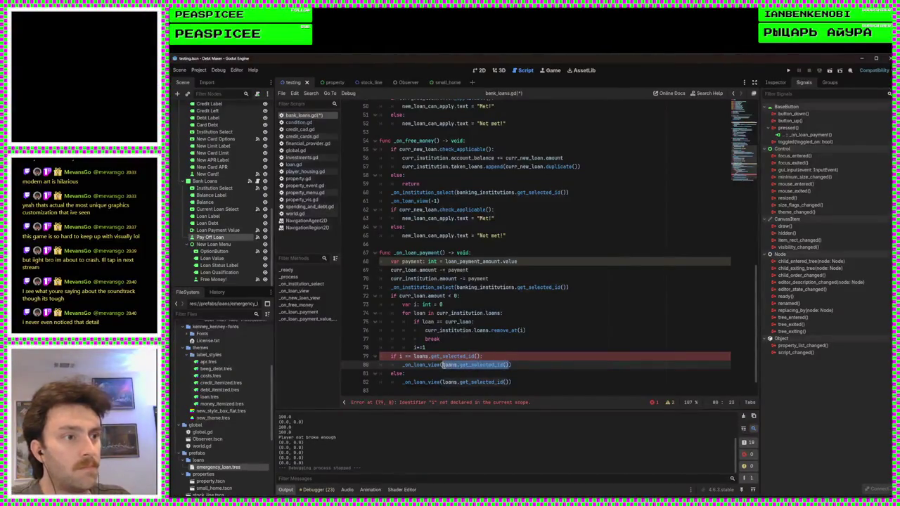
text(-1)
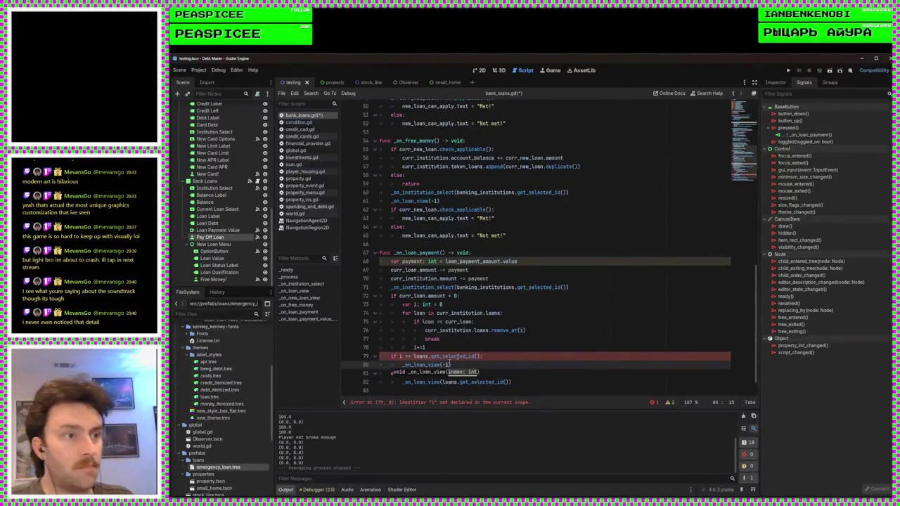
click(457, 303)
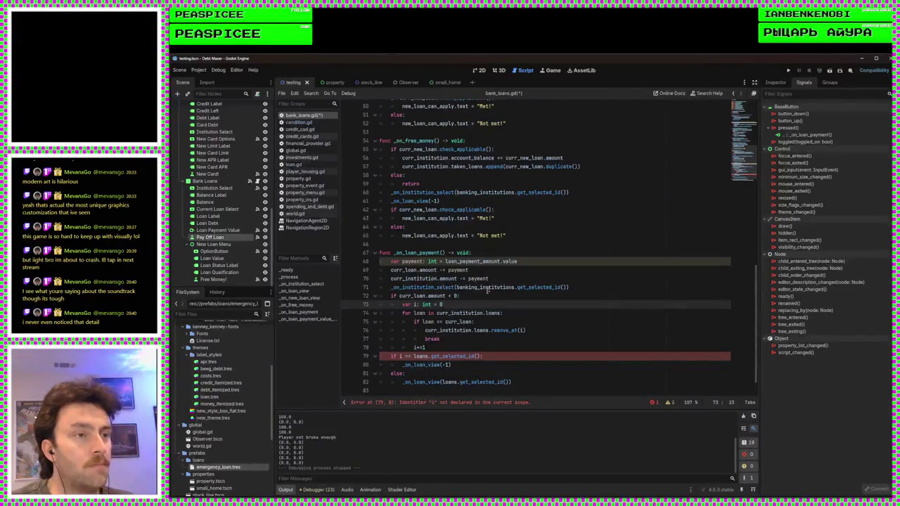
Try moving var i: int = 0 above the amount check, save, then restore it
click(582, 287)
key(Return)
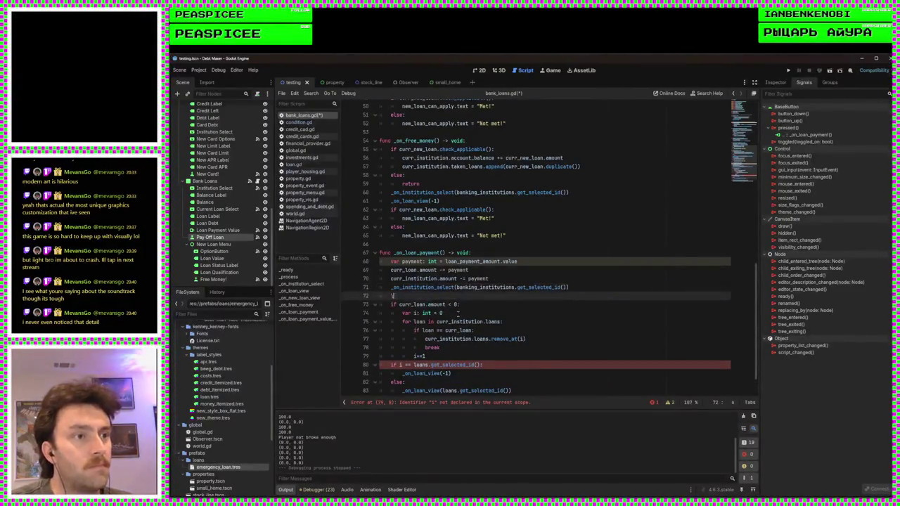
mouse_move(458, 312)
mouse_down()
mouse_move(401, 313)
mouse_move(416, 299)
mouse_up()
key(ctrl+c)
click(431, 313)
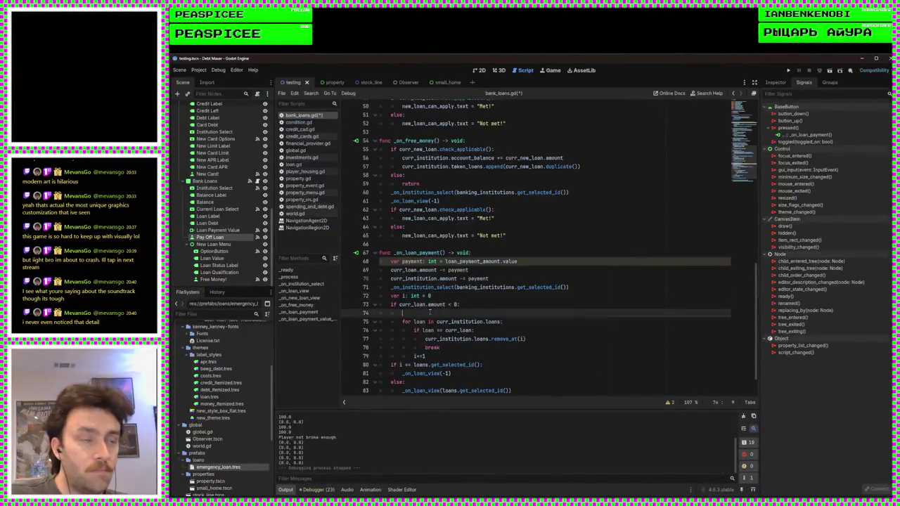
key(BackSpace)
key(BackSpace)
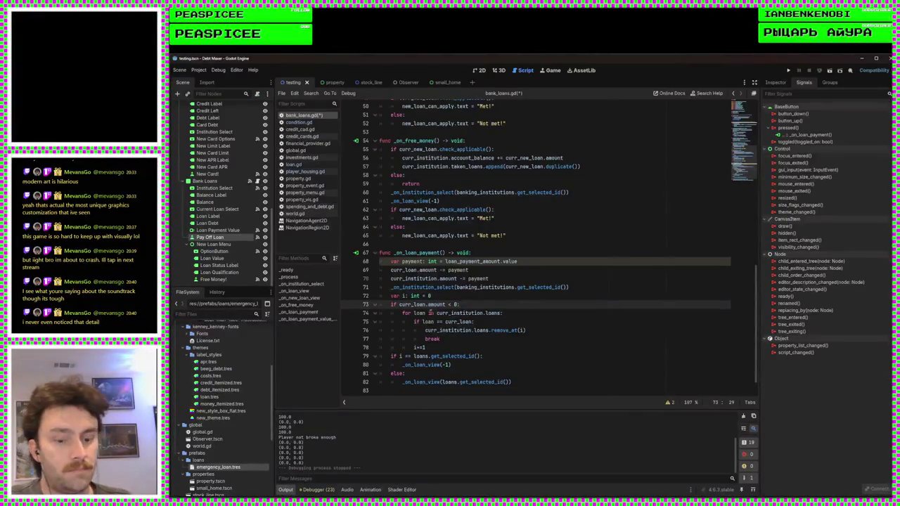
key(ctrl+s)
key(Return)
key(ctrl+v)
key(Up)
key(Up)
key(BackSpace)
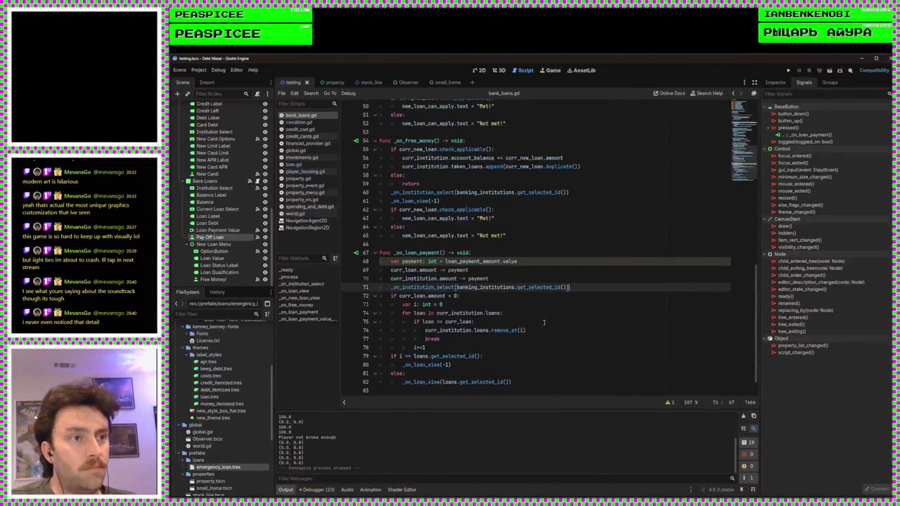
scroll(551, 318, down, 1)
Indent the selected-loan check into the loop and add a return after _on_loan_view(-1)
click(439, 338)
drag(451, 338, 380, 329)
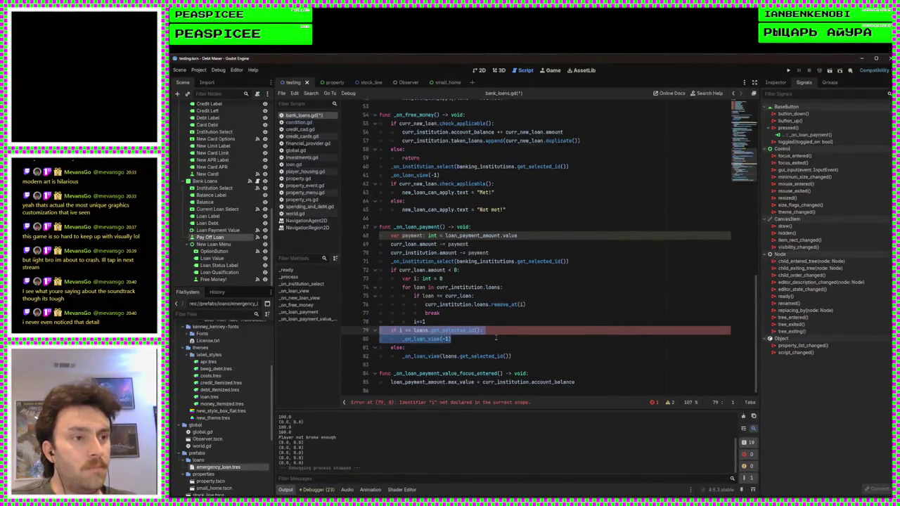
key(Tab)
click(508, 338)
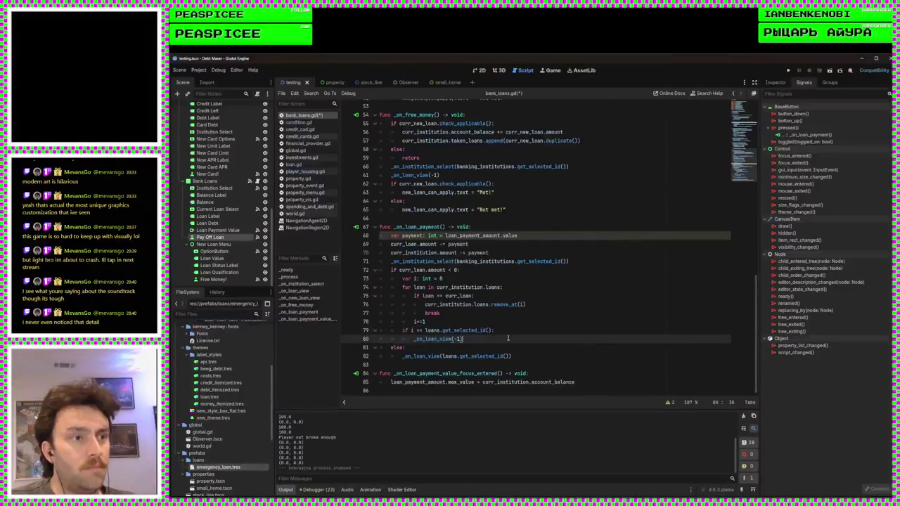
key(Return)
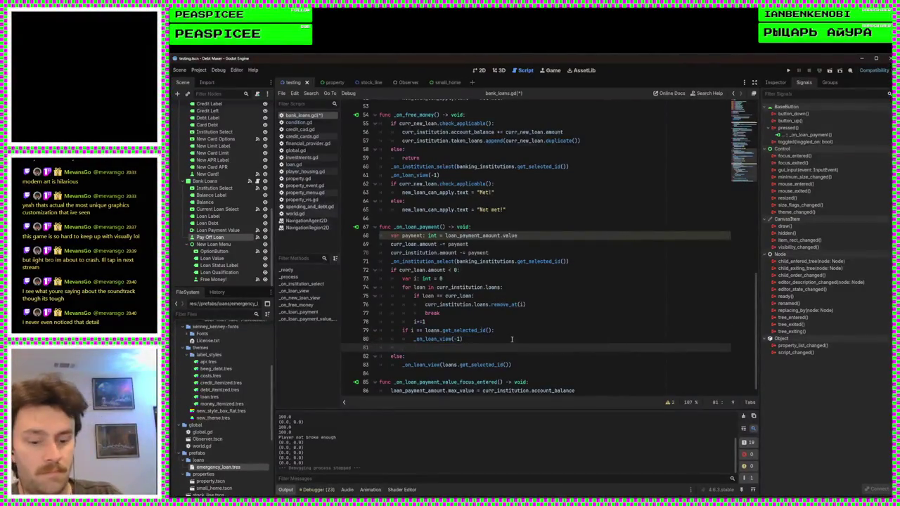
text(return)
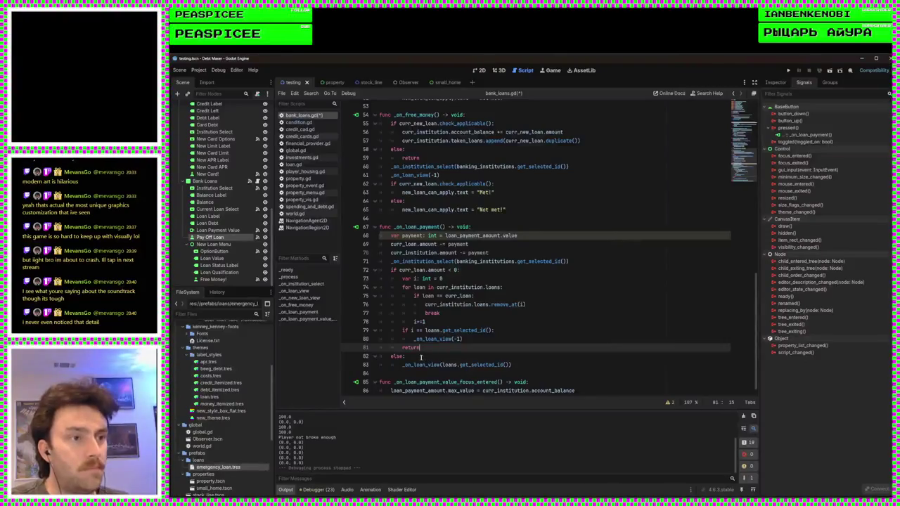
Delete the else: line, dedent the _on_loan_view refresh call, save, and run the game
triple_click(401, 355)
key(BackSpace)
click(401, 356)
key(BackSpace)
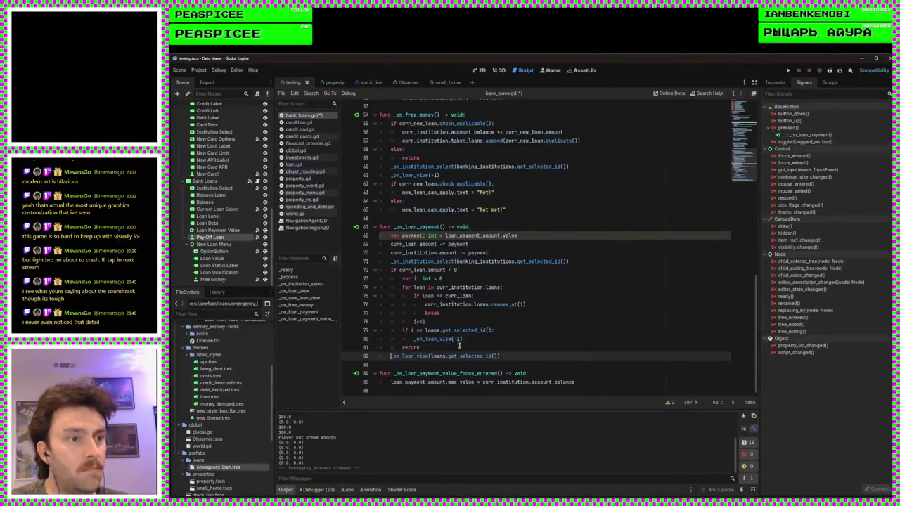
key(ctrl+s)
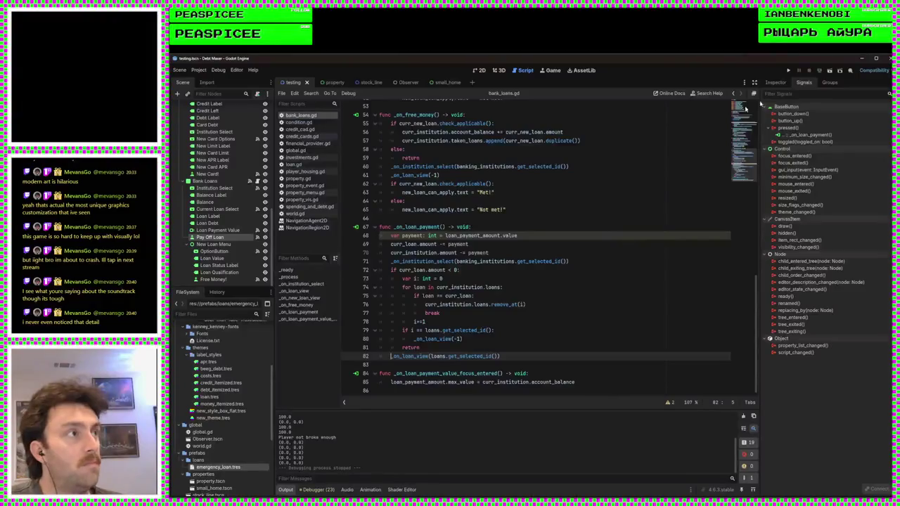
click(788, 70)
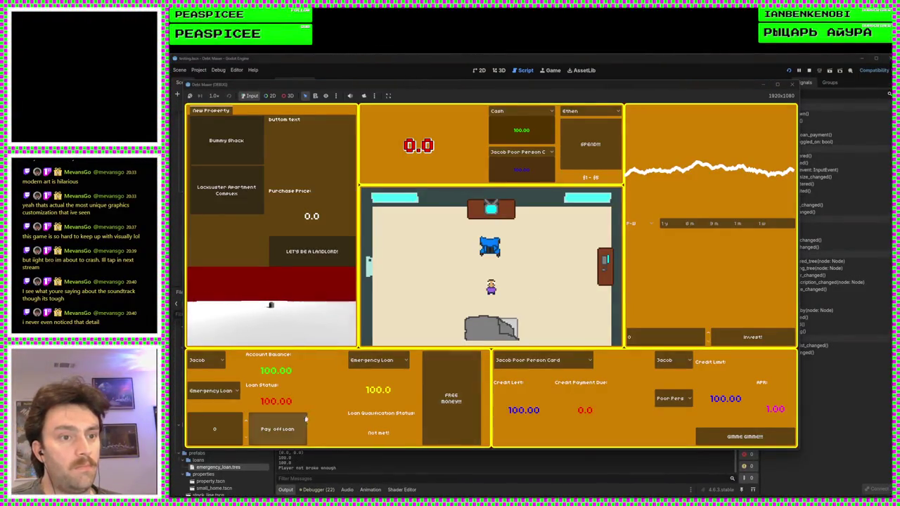
After Pay off loan errors, change 'amount' on line 70 to account_balance and rerun with F5
click(304, 421)
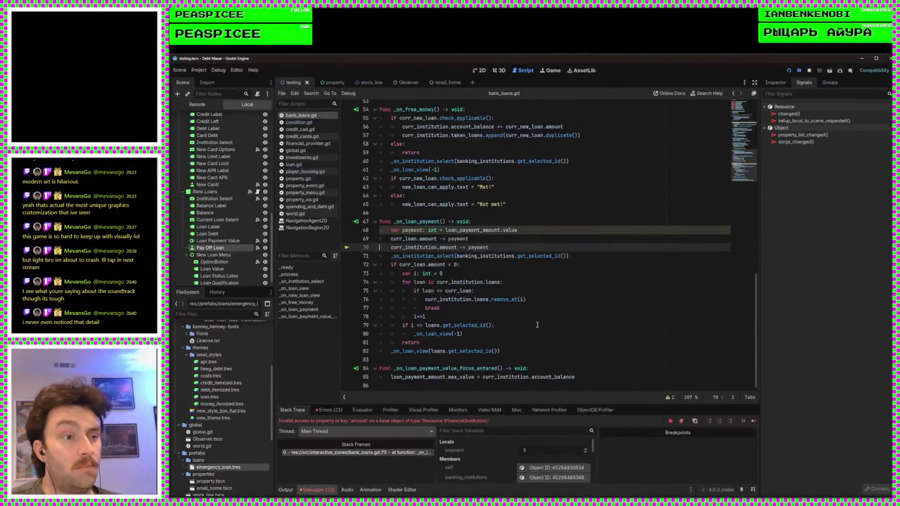
double_click(449, 248)
text(acc)
key(Return)
key(F5)
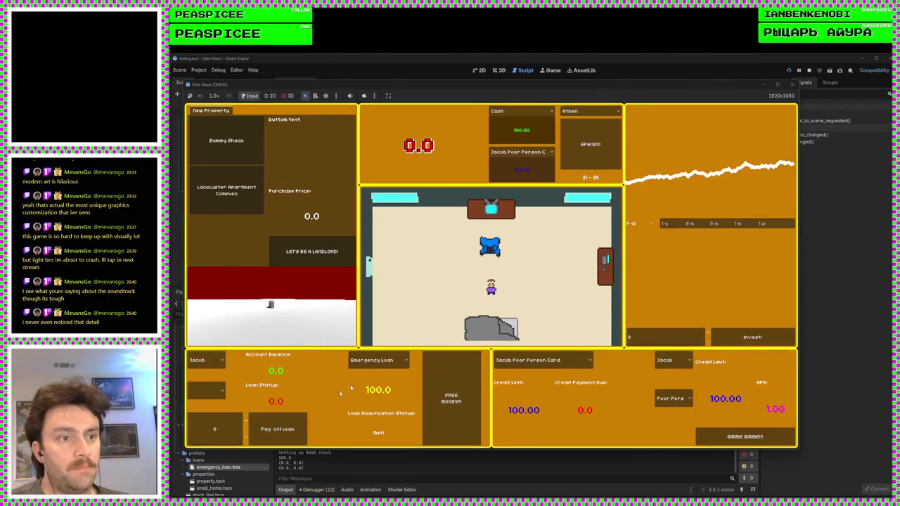
Take the FREE MONEY loan and pay 100 toward it
click(454, 405)
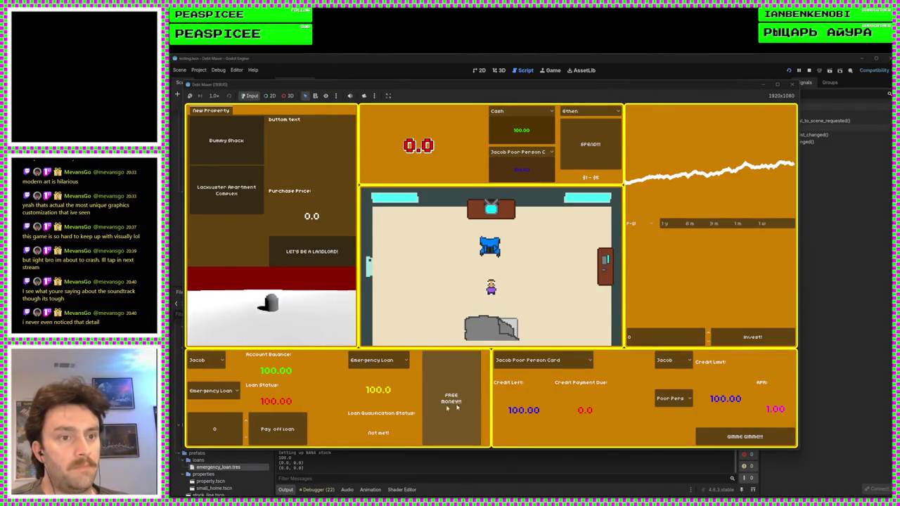
click(294, 427)
click(294, 426)
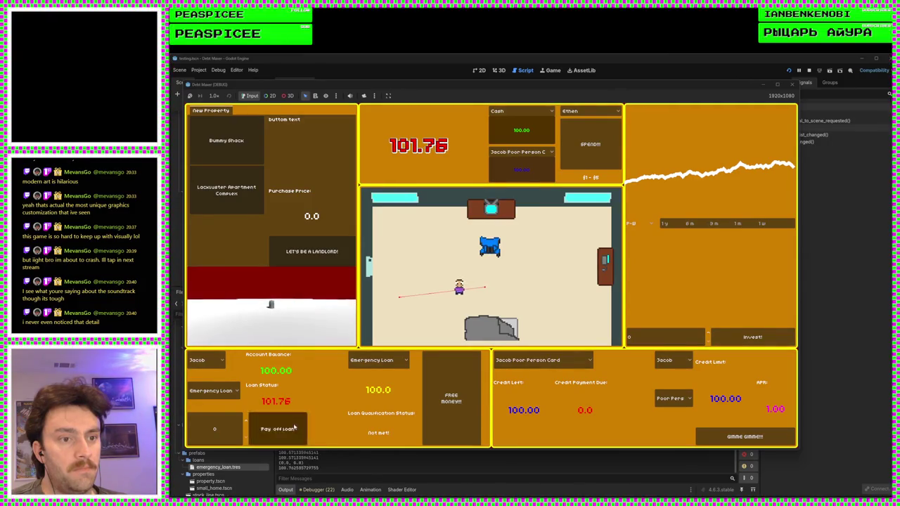
click(219, 428)
text(100)
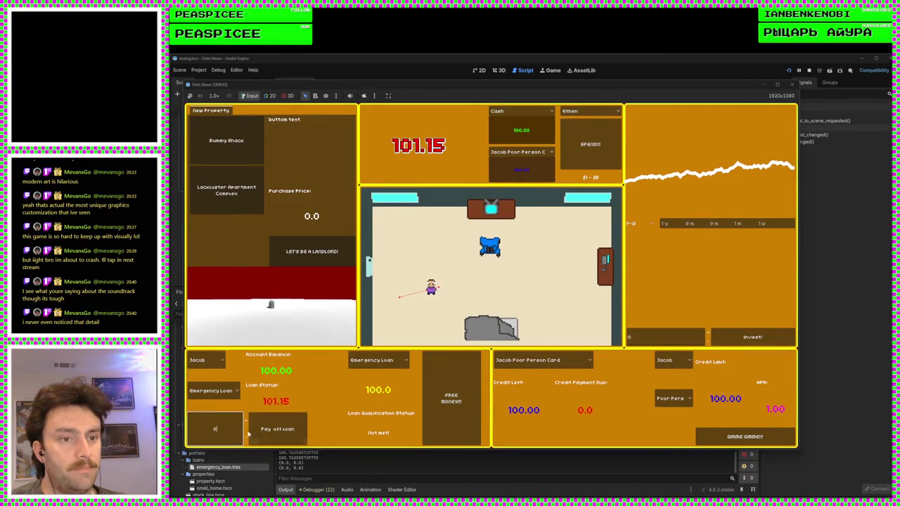
click(278, 428)
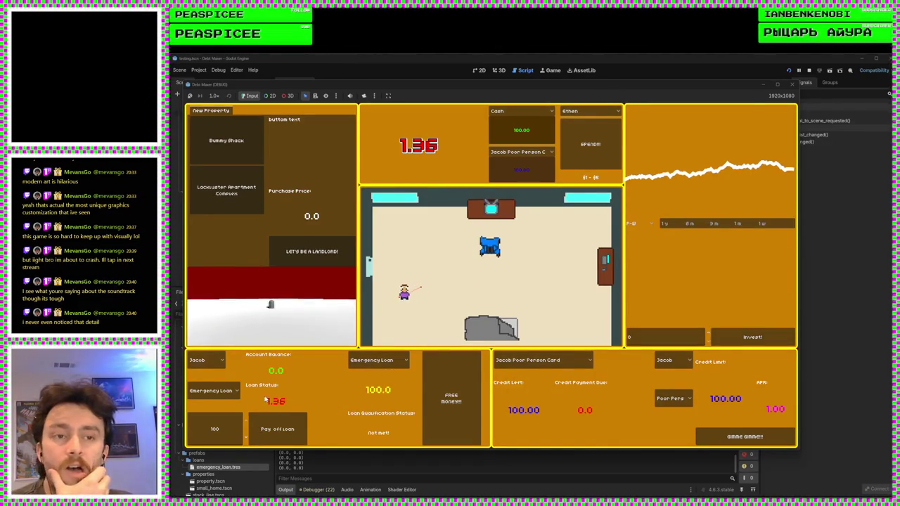
Take another free loan, pay again, and pick an Emergency Loan entry from the loan list
click(235, 392)
click(214, 404)
click(451, 398)
click(285, 425)
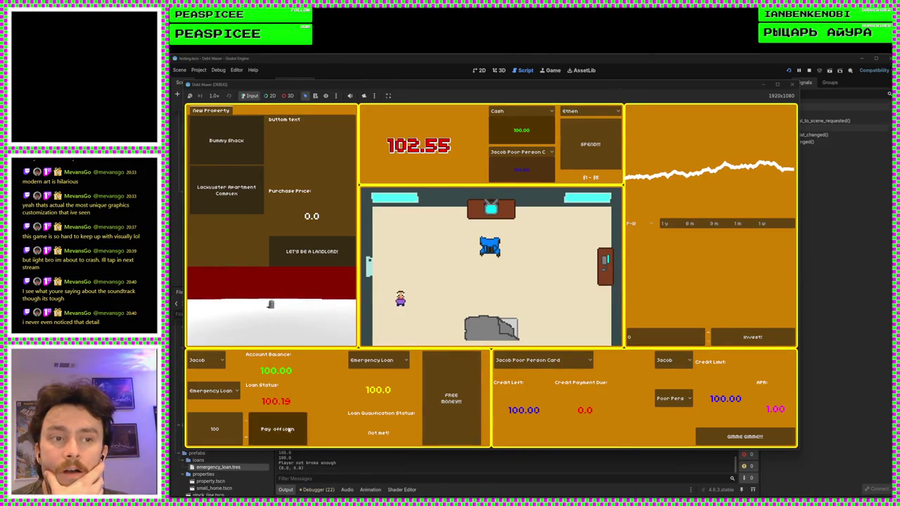
click(211, 391)
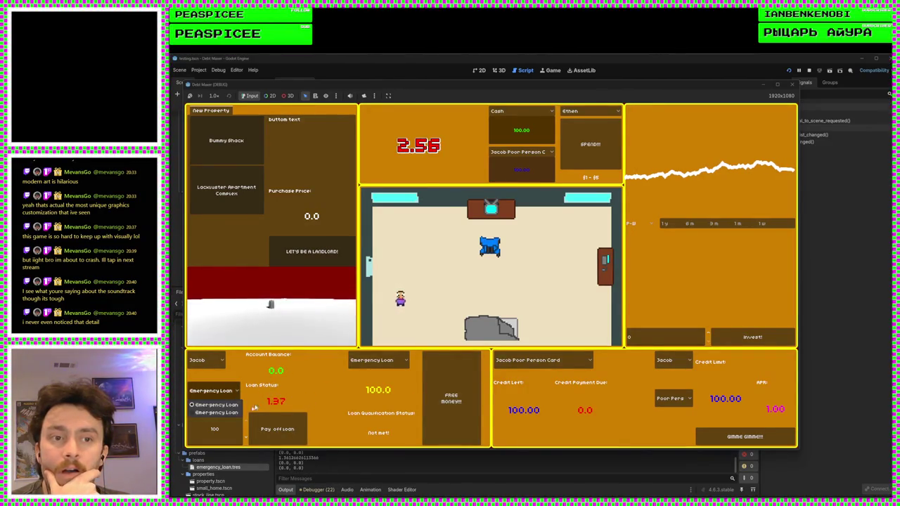
click(221, 413)
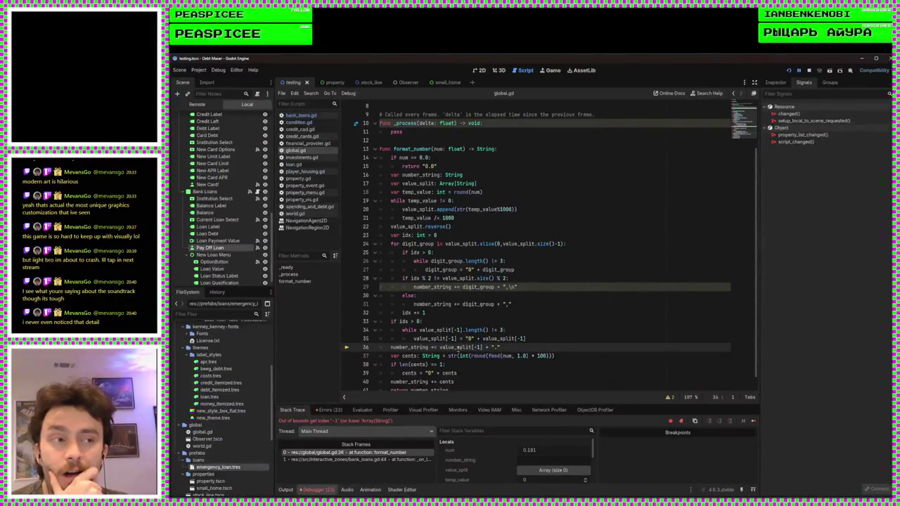
Add 'if value_split.size() <= 0:' after line 35 of format_number
mouse_move(459, 347)
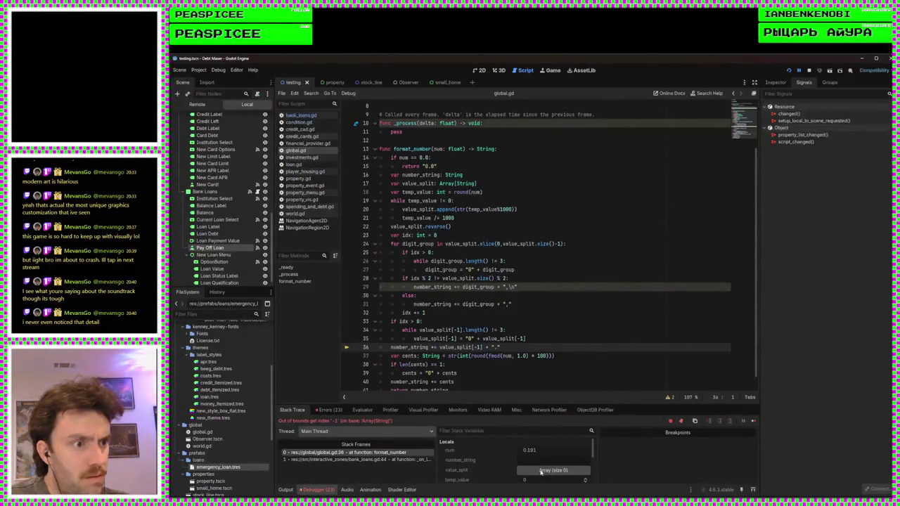
double_click(455, 347)
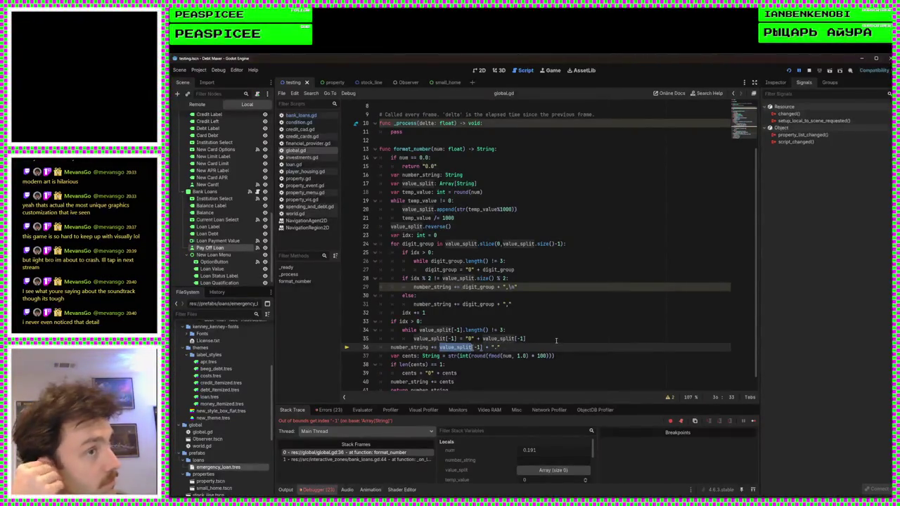
click(532, 338)
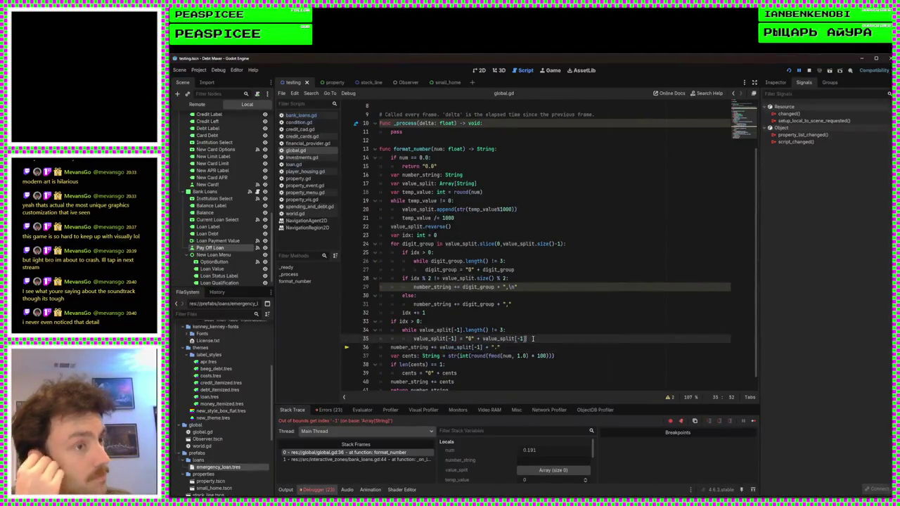
key(Return)
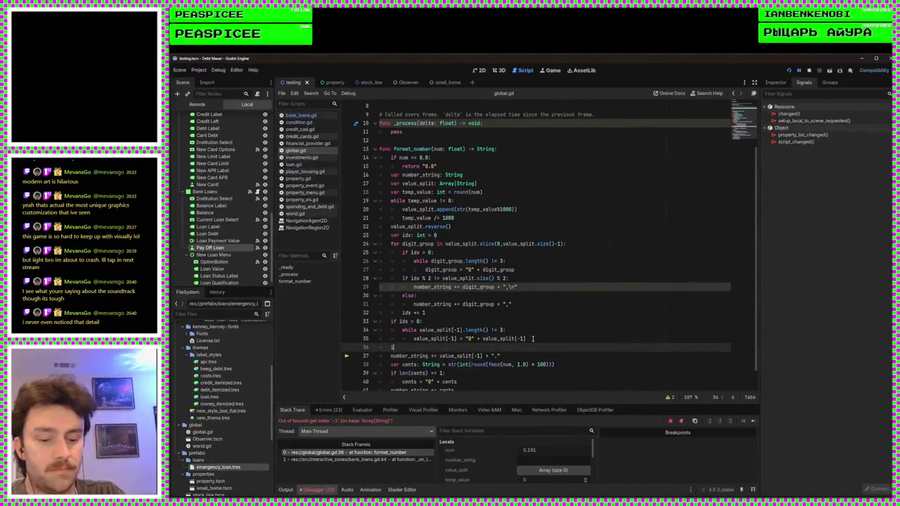
text(if v)
key(Return)
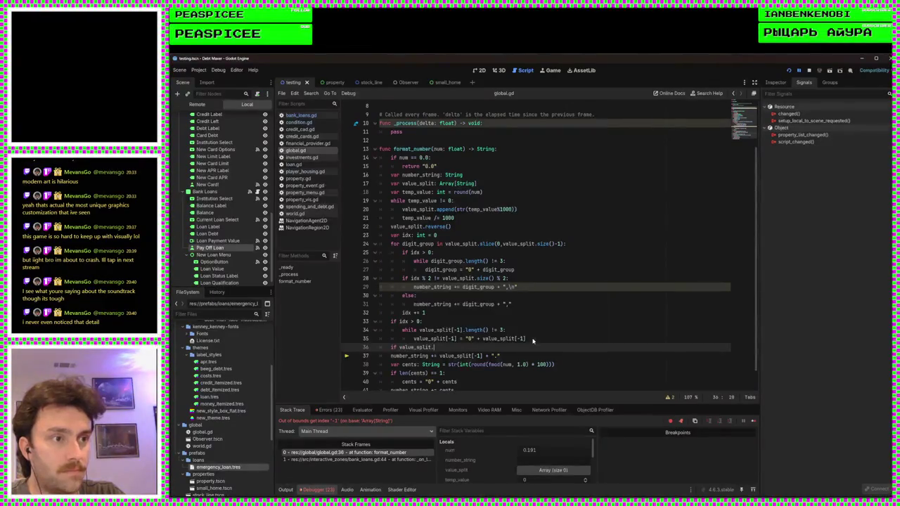
text(.le)
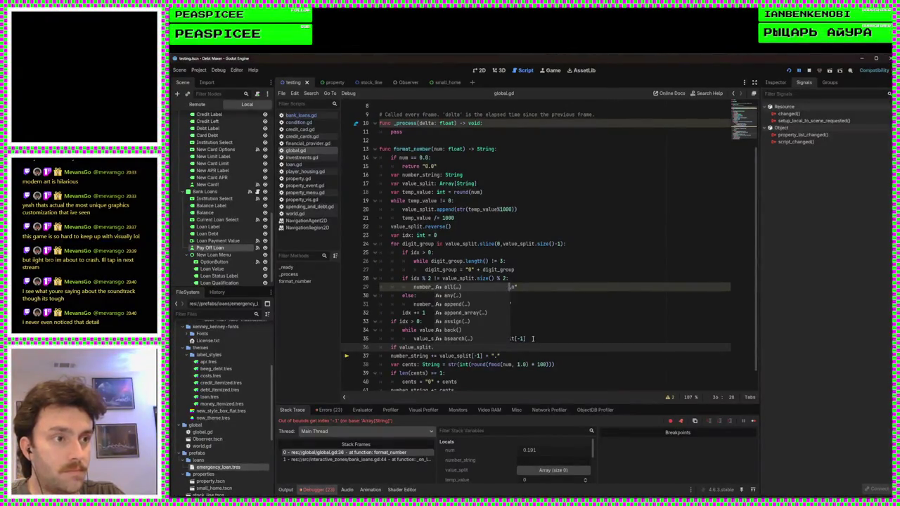
key(Escape)
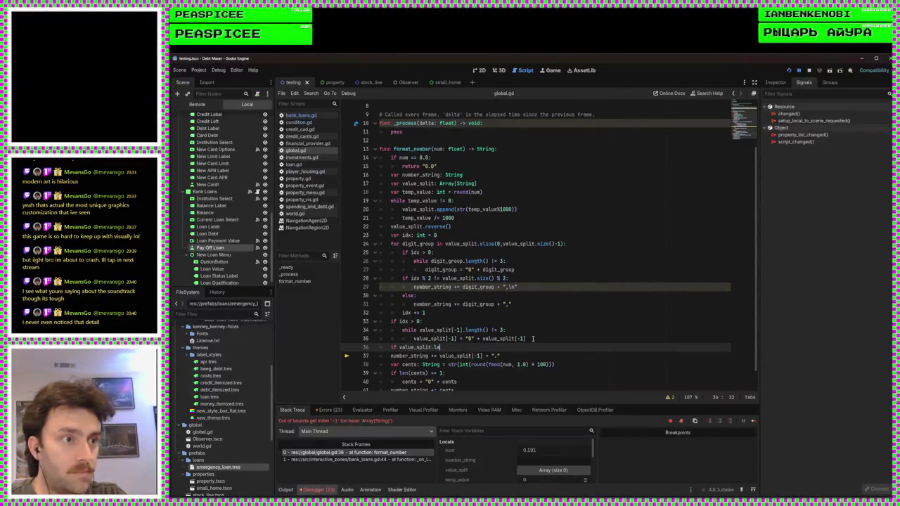
text(siz)
key(Return)
text(<)
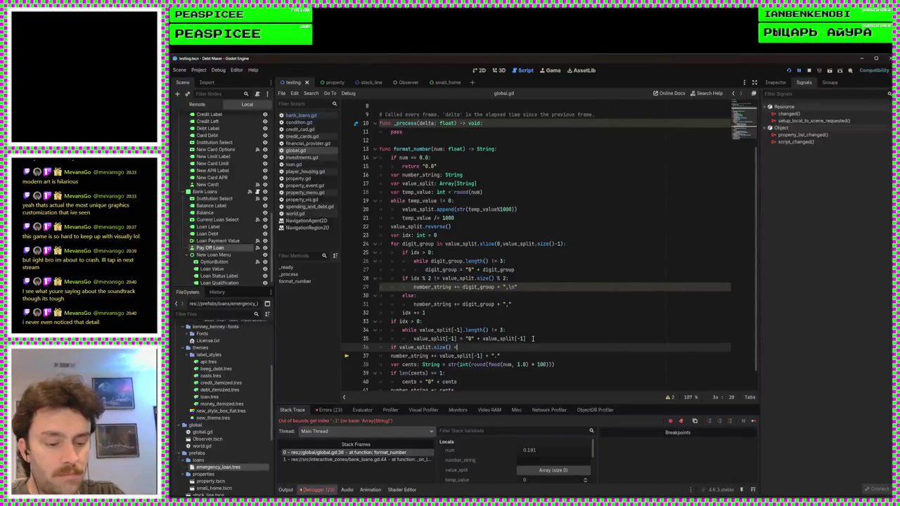
text(= 0:)
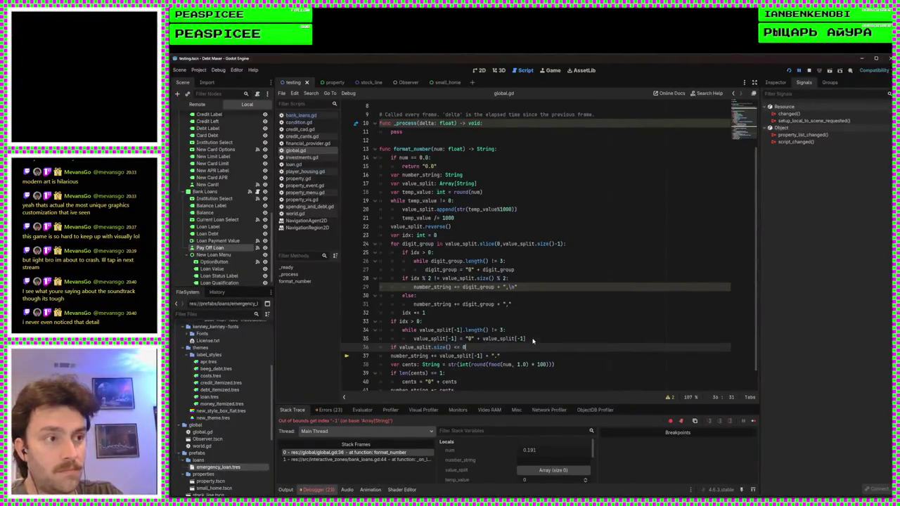
key(Return)
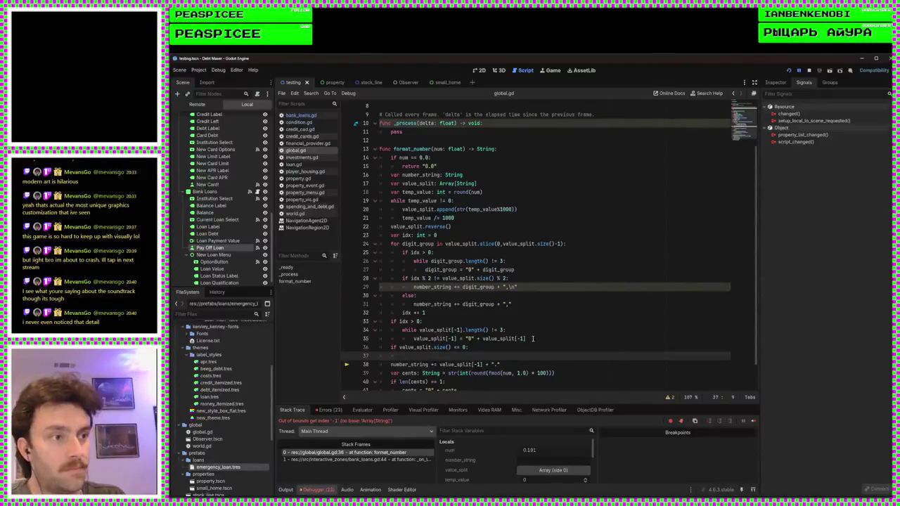
Add an else branch and indent the original append line under it
scroll(488, 357, down, 1)
key(Return)
key(BackSpace)
text(else:)
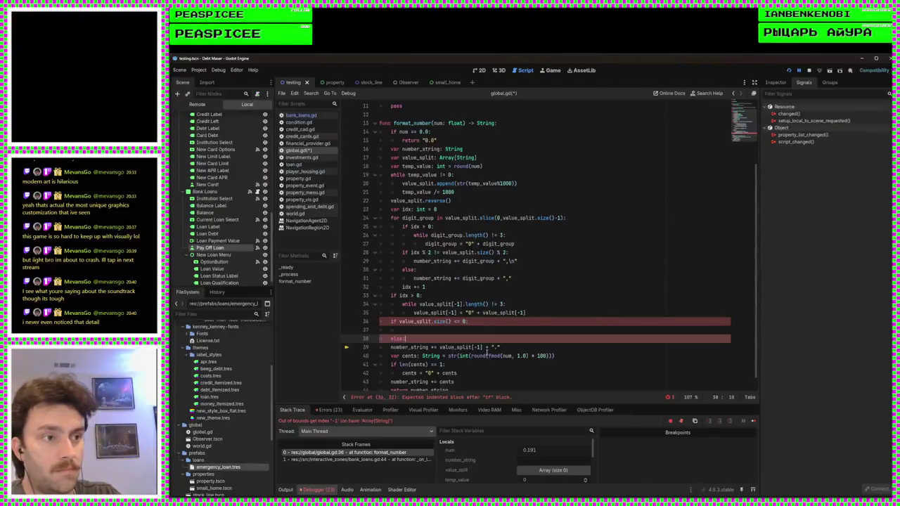
key(Down)
key(Tab)
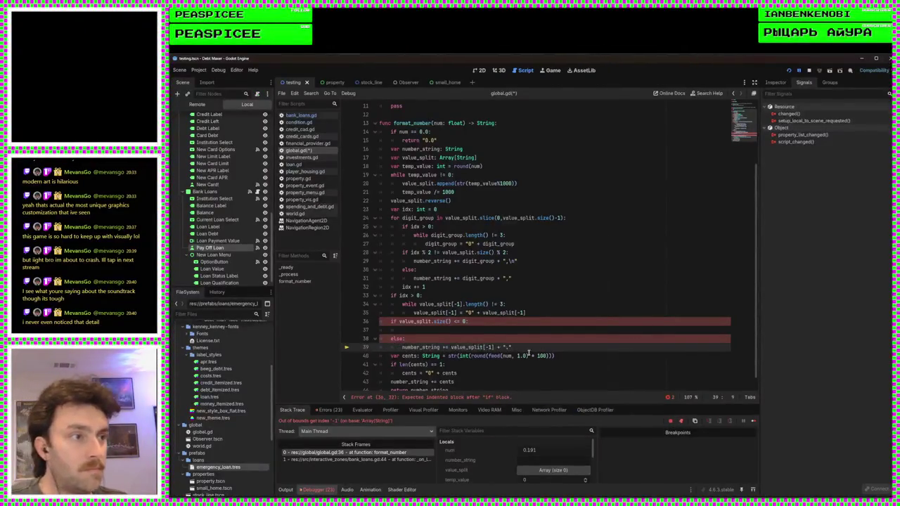
Make the if body append "0." to number_string, then restart the game
click(533, 349)
click(496, 330)
text(number_string += value_split[-1] + ".")
key(Return)
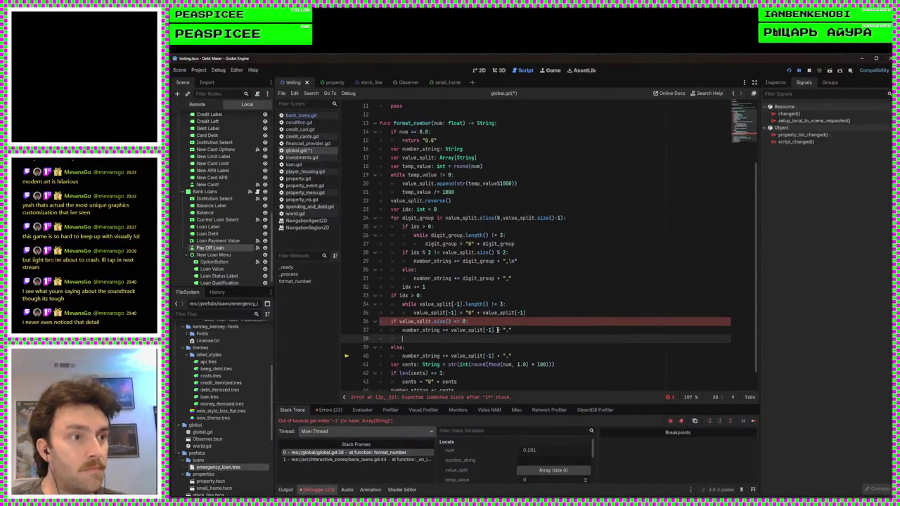
key(BackSpace)
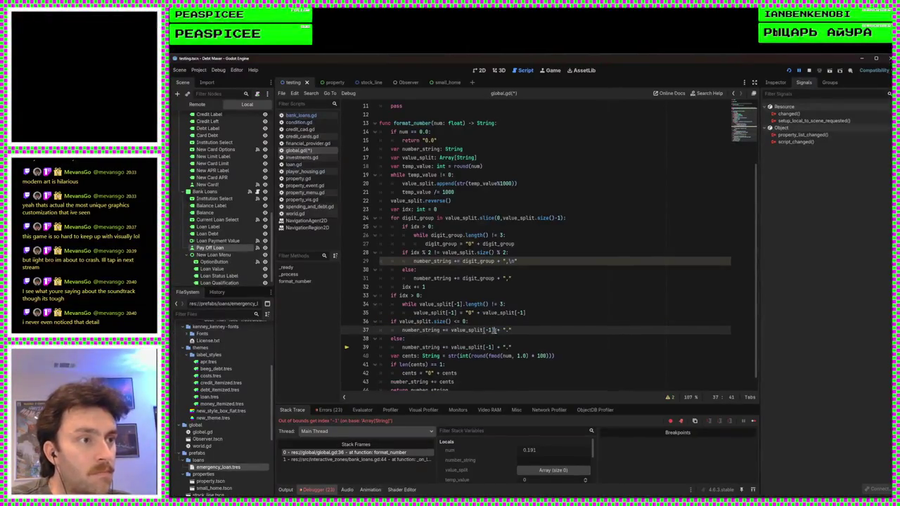
drag(504, 330, 451, 330)
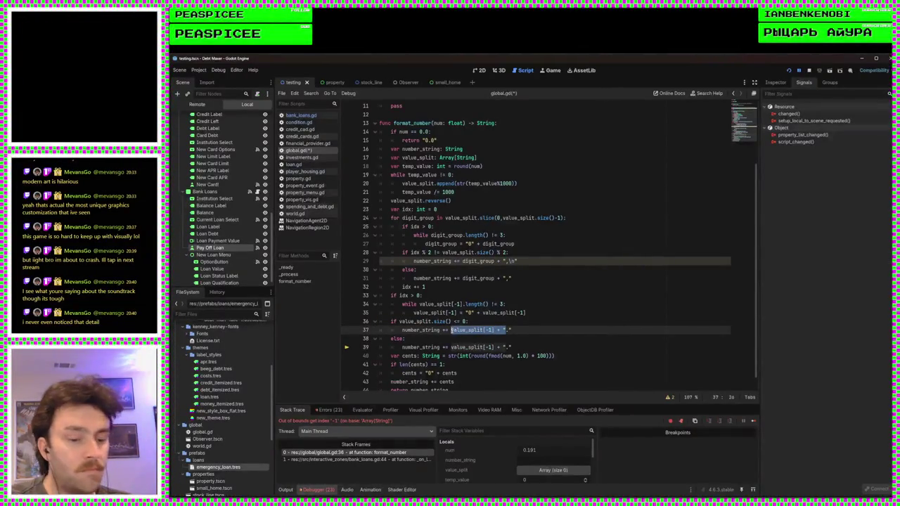
text(")
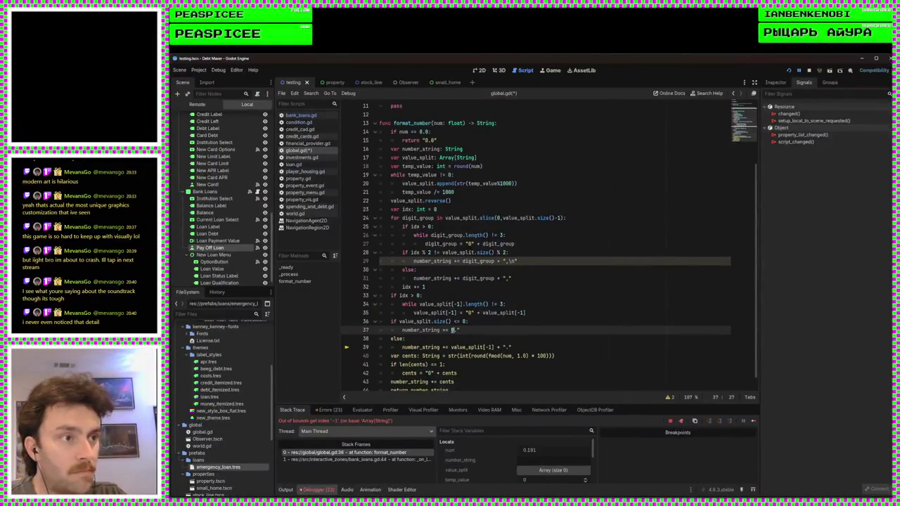
text(0)
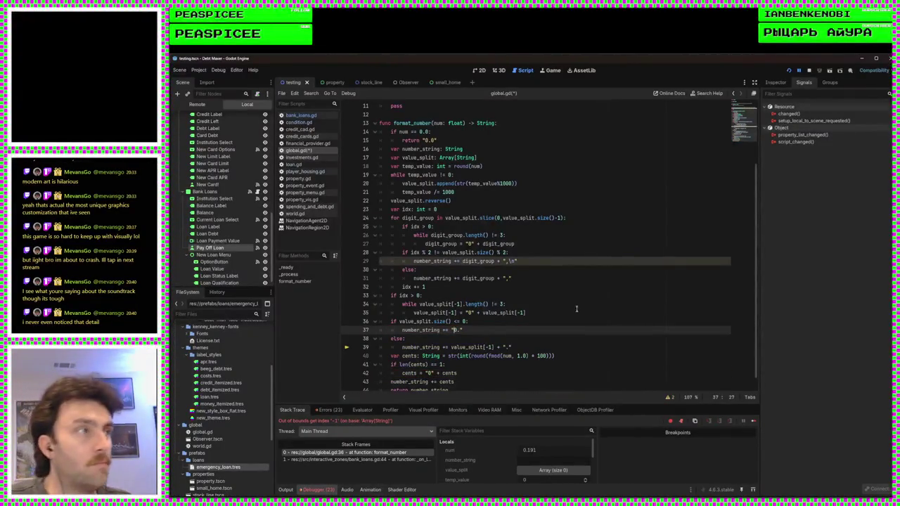
click(787, 70)
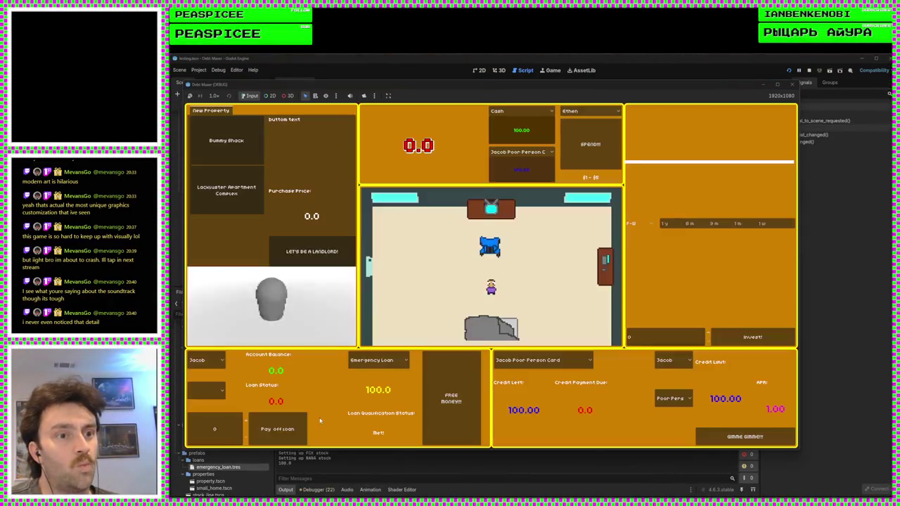
Take the FREE MONEY emergency loan and pay 100 back toward it
click(450, 397)
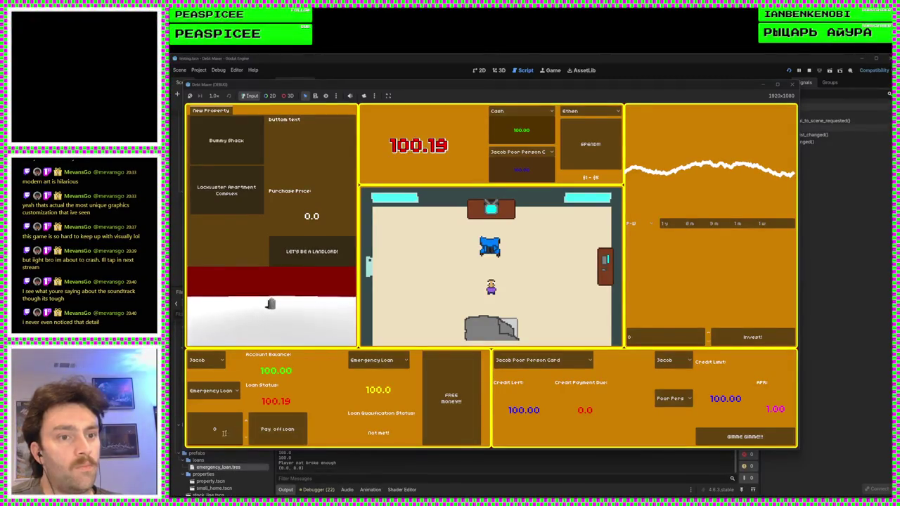
text(100)
click(277, 428)
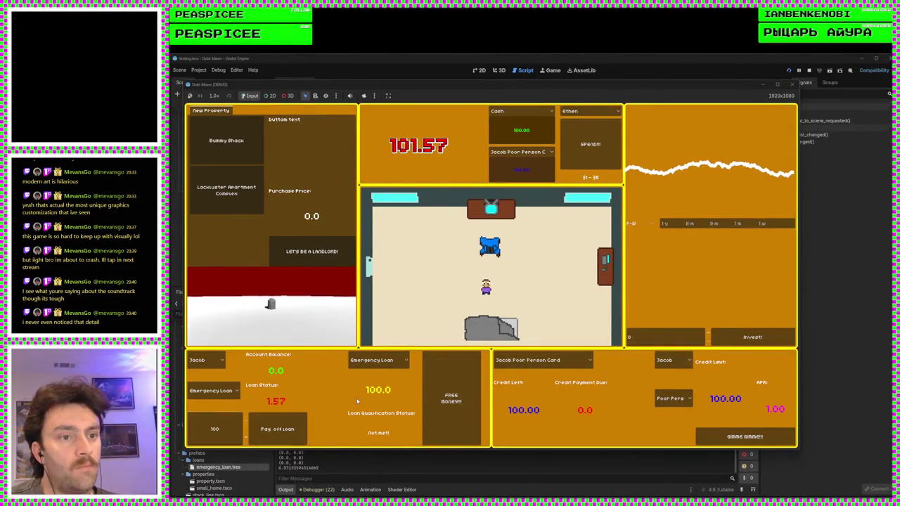
click(277, 429)
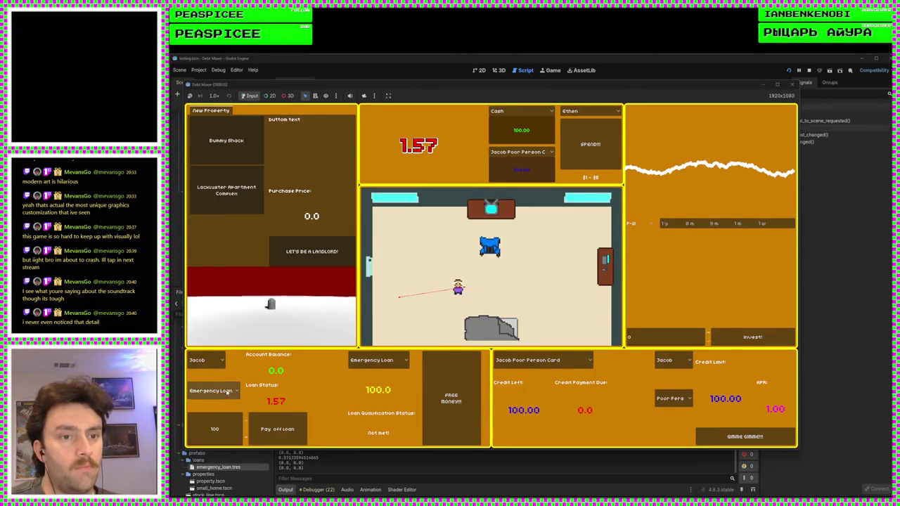
click(456, 422)
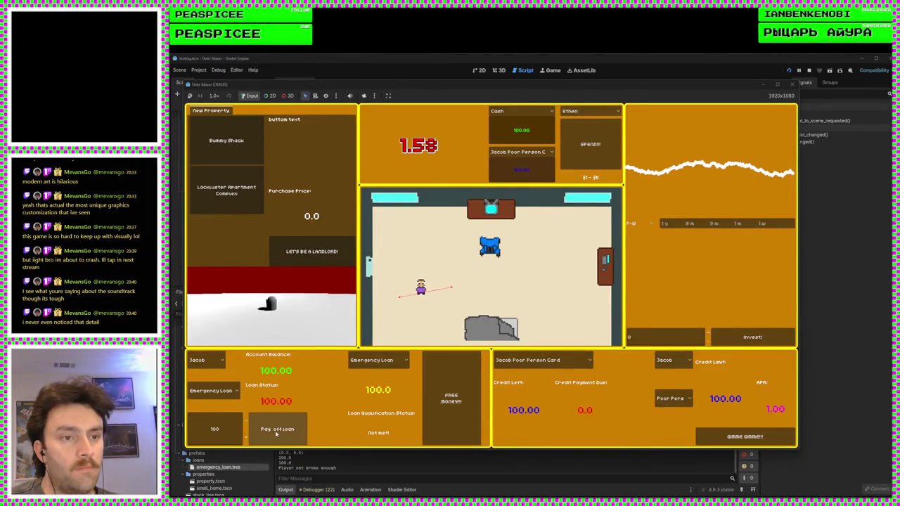
Reselect Emergency Loan in the taken-loans dropdown to refresh its status, then close the game
click(225, 396)
click(222, 396)
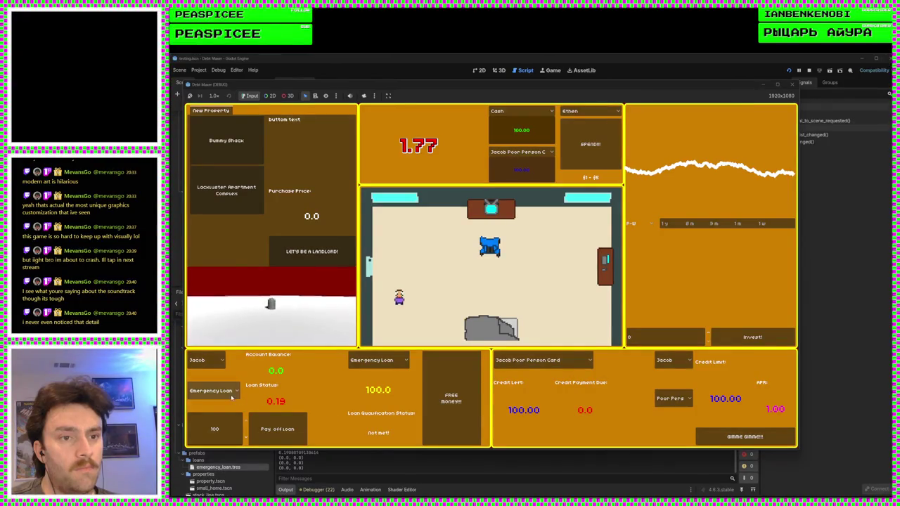
click(232, 398)
click(224, 395)
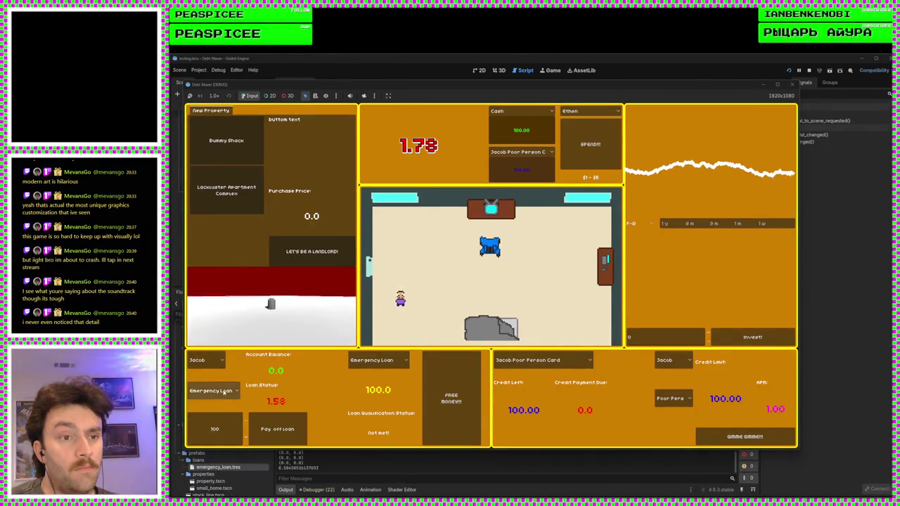
click(224, 393)
click(222, 407)
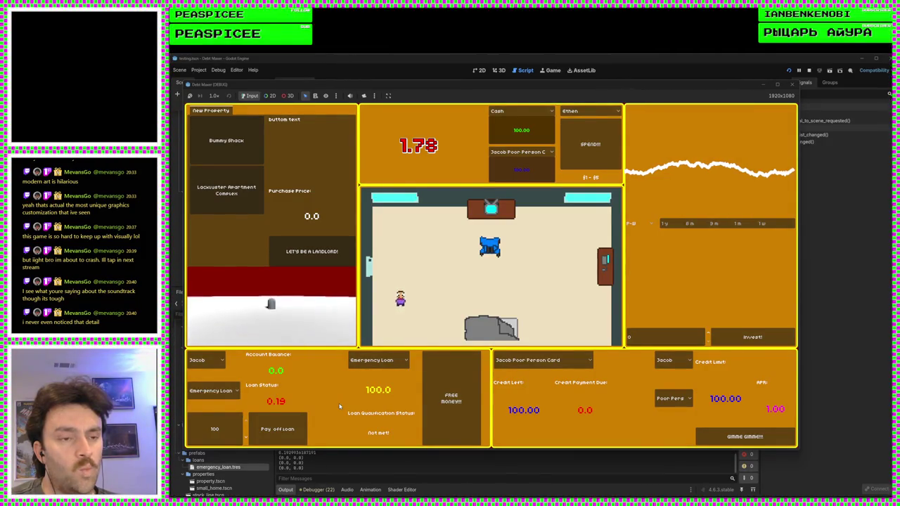
click(792, 84)
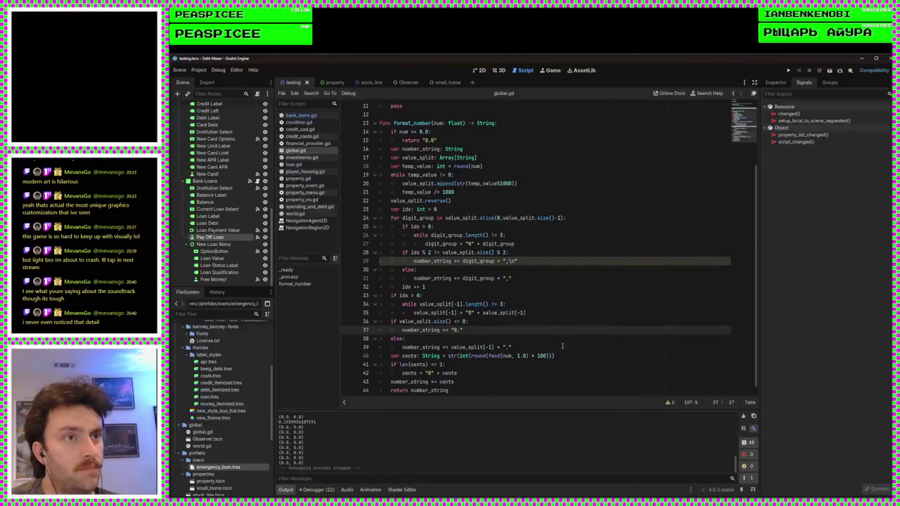
Wrap curr_loan.amount on line 72 of bank_loans.gd in int(), save, and run the project
click(301, 116)
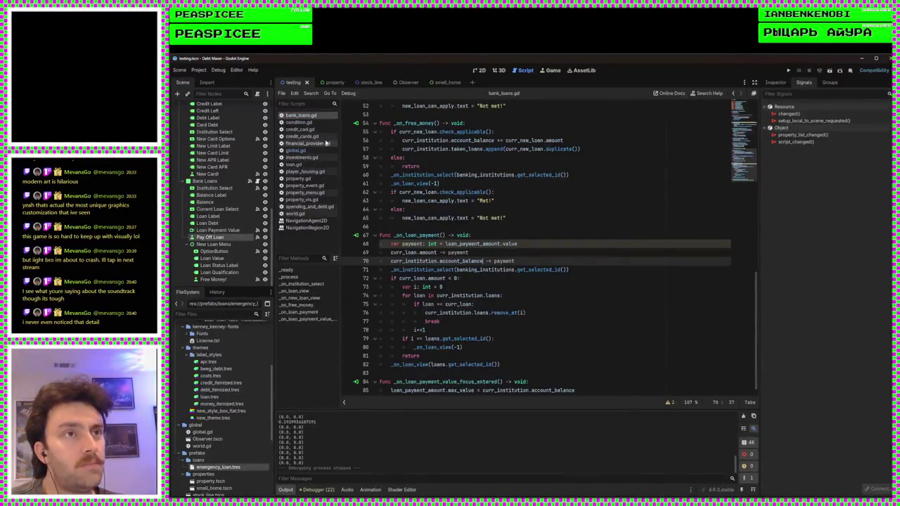
scroll(555, 261, down, 1)
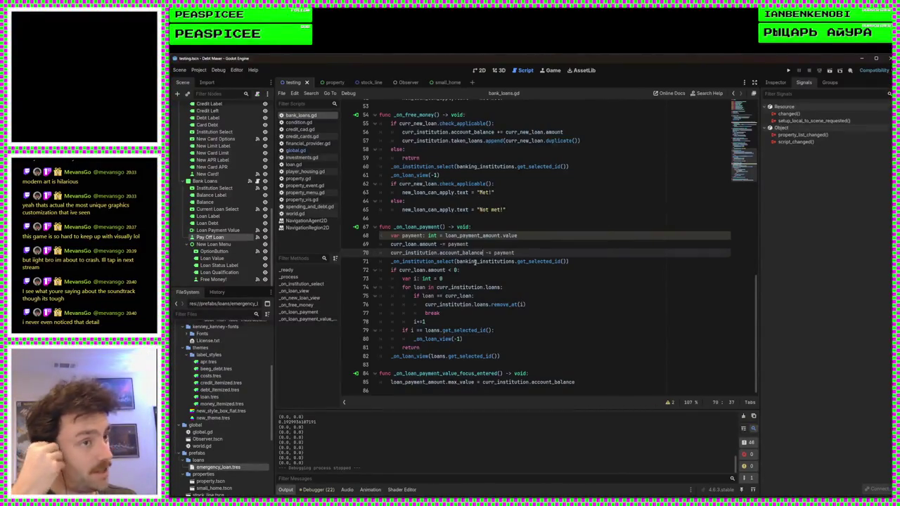
click(445, 270)
key(ctrl+Left)
key(ctrl+Left)
text(int()
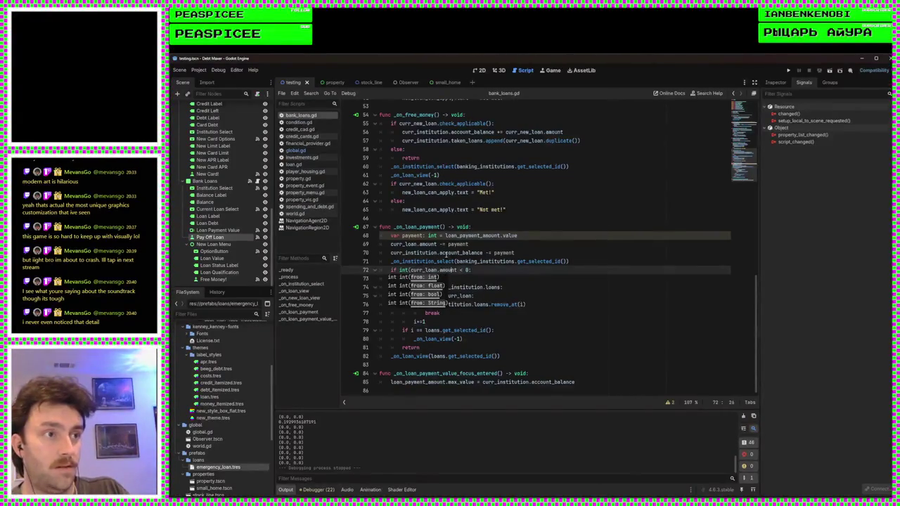
key(Right)
key(Right)
key(Right)
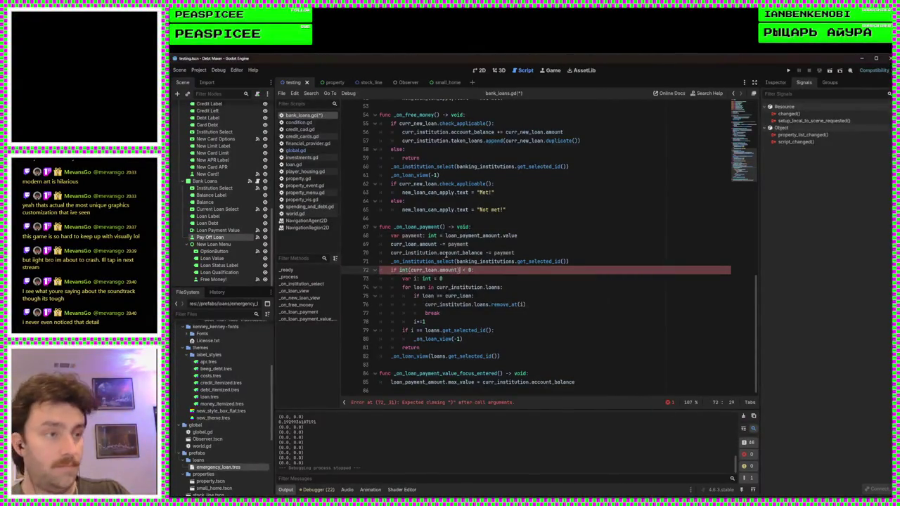
text())
key(ctrl+s)
click(788, 71)
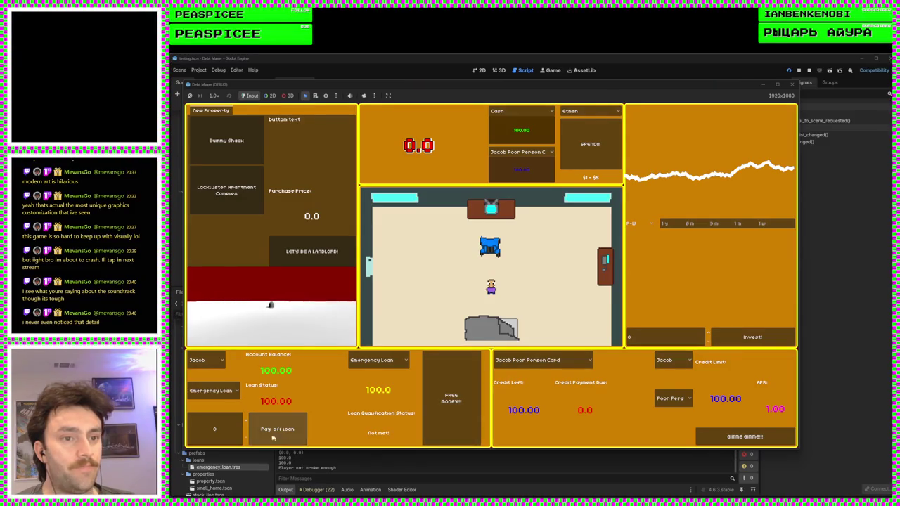
Pay 100 toward the emergency loan, see 0.38 still owed, and close the game
click(274, 432)
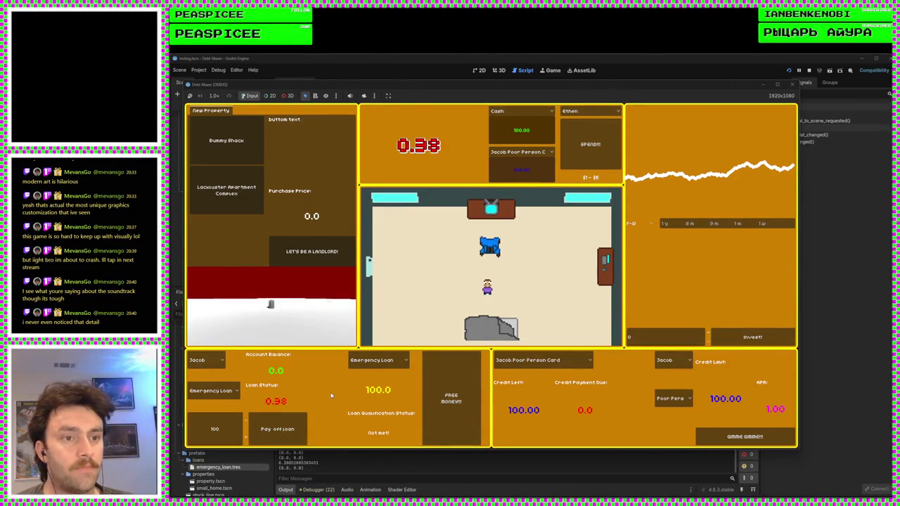
key(Left)
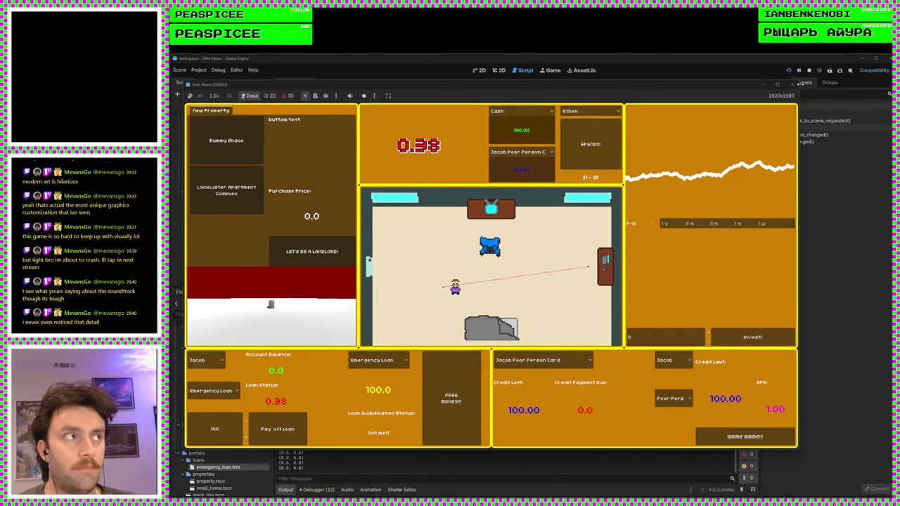
click(792, 83)
double_click(447, 270)
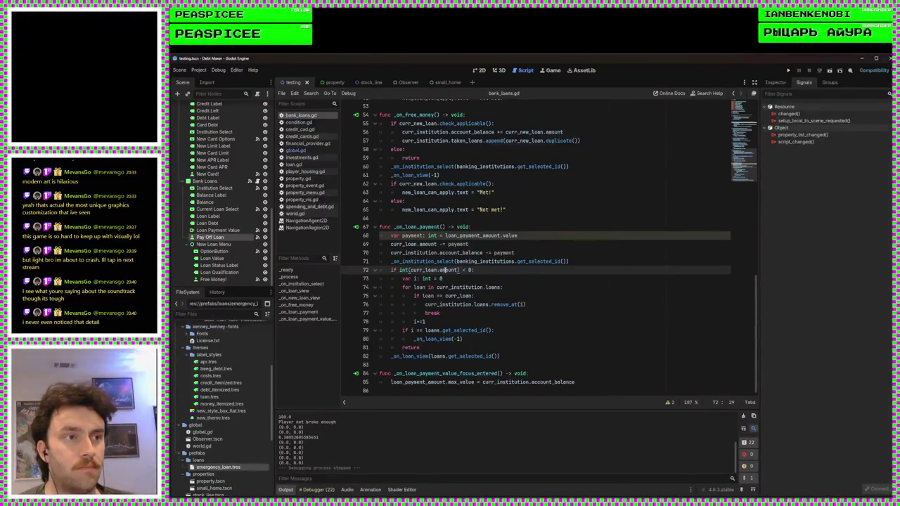
Change line 72's check to int(curr_loan.amount) <= 0 and run the game with F5
click(464, 270)
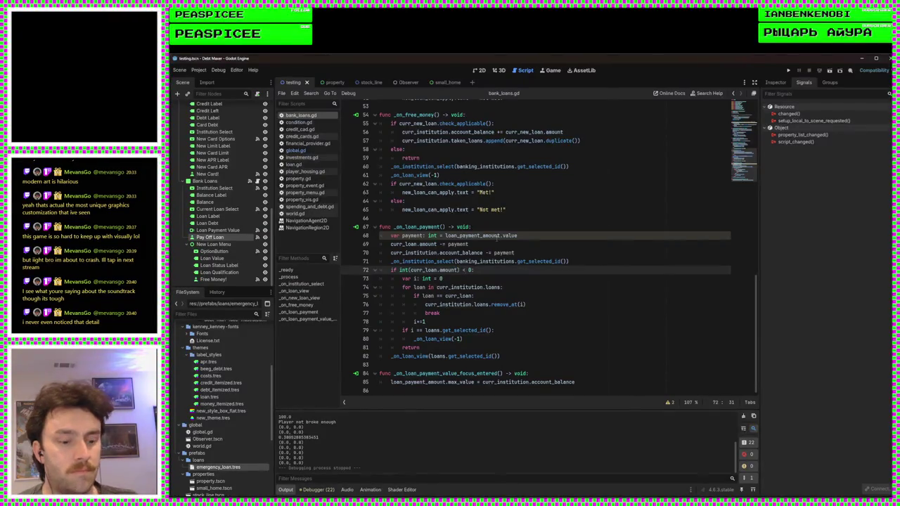
text(=)
key(F5)
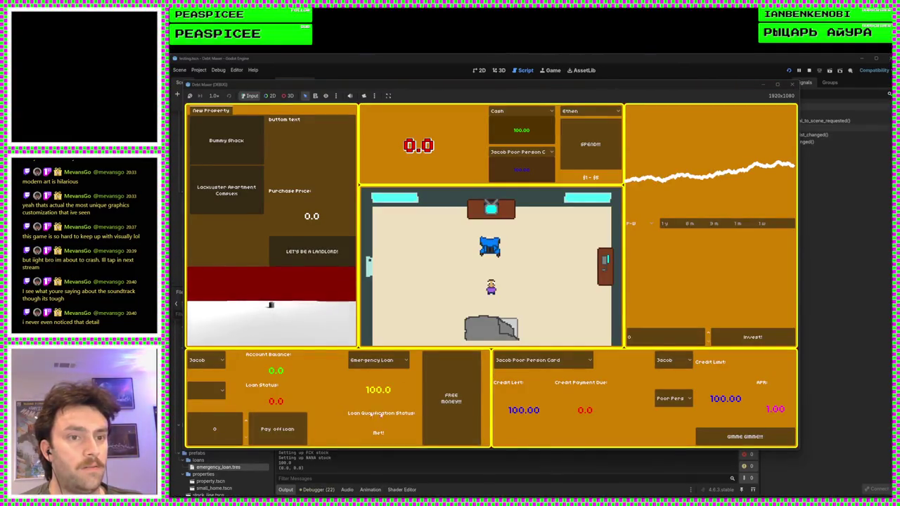
Take the free money, pay 100 off the emergency loan with 0.38 left, and close the game
click(451, 398)
click(215, 428)
text(100)
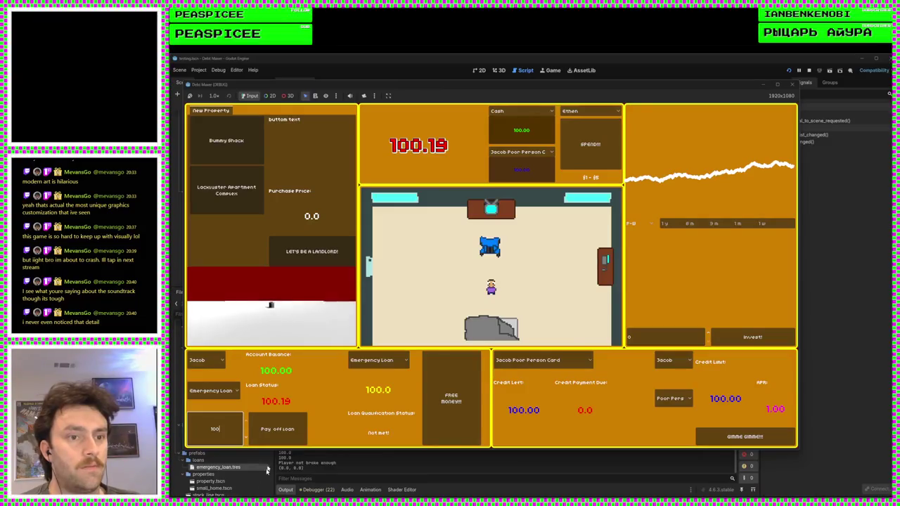
click(277, 428)
key(Left)
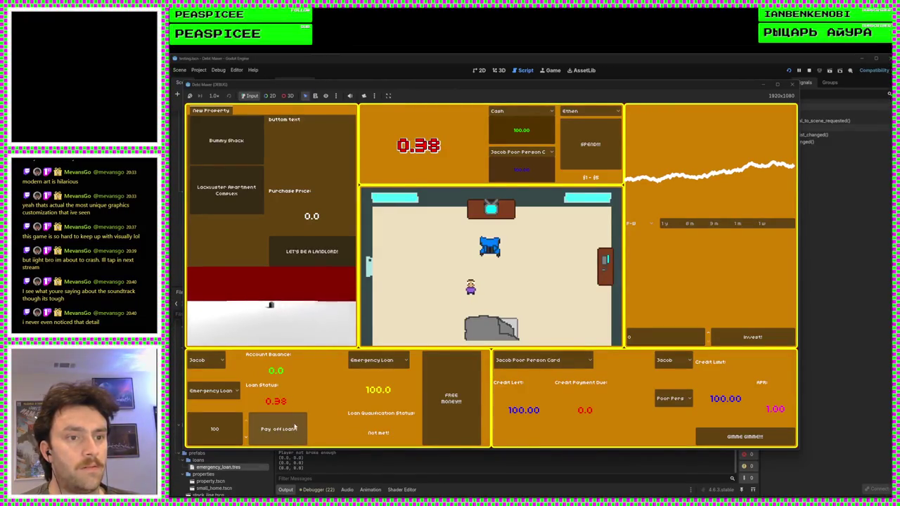
key(Left)
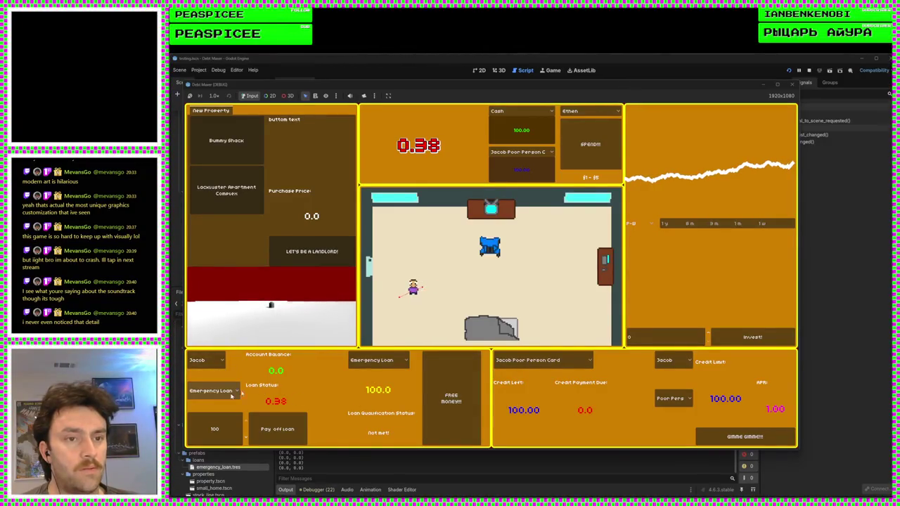
click(790, 85)
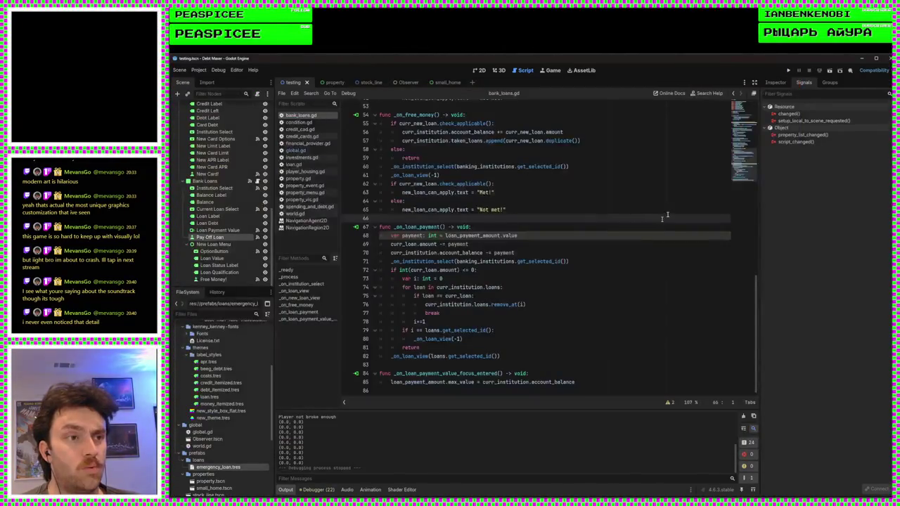
Move the _on_institution_select call from line 71 to a new line after the return statement
scroll(473, 325, up, 4)
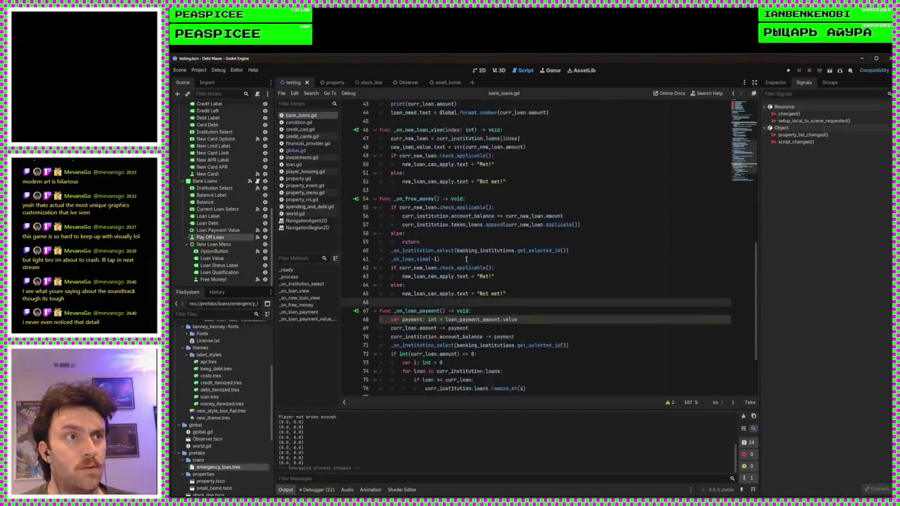
double_click(420, 269)
scroll(558, 338, down, 4)
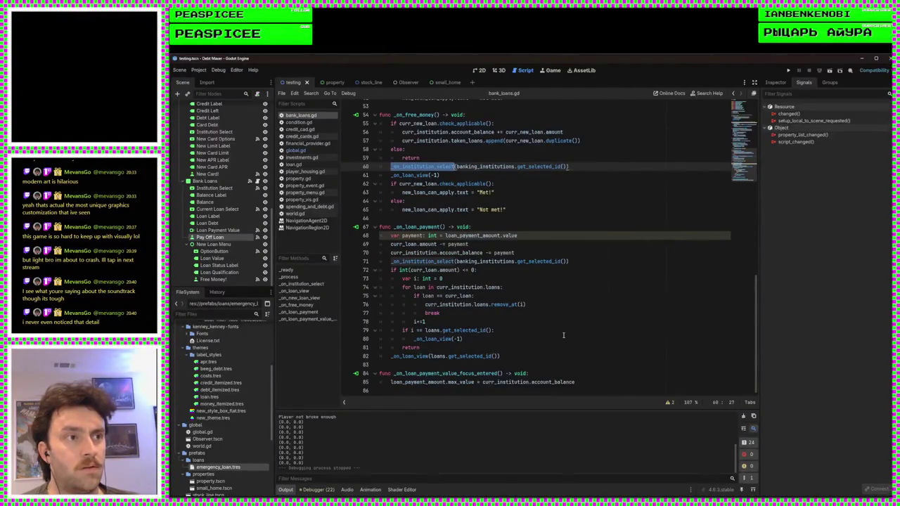
click(488, 344)
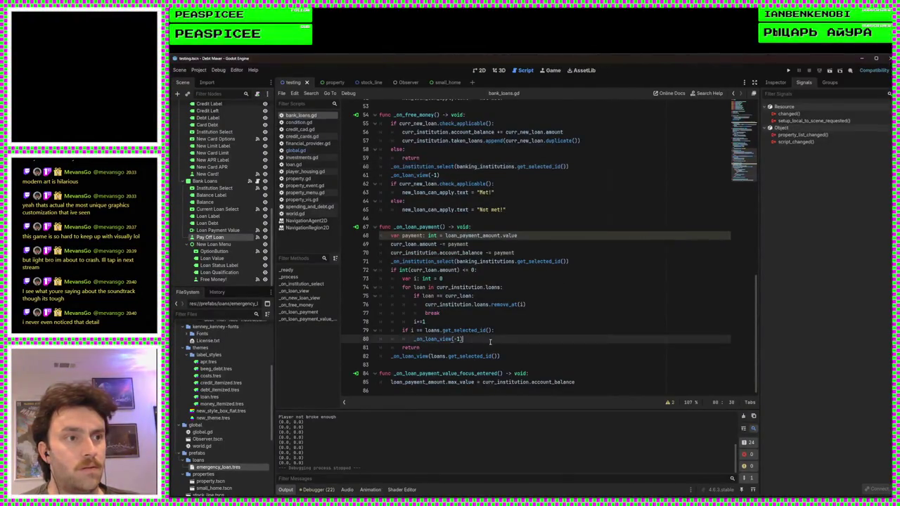
key(Return)
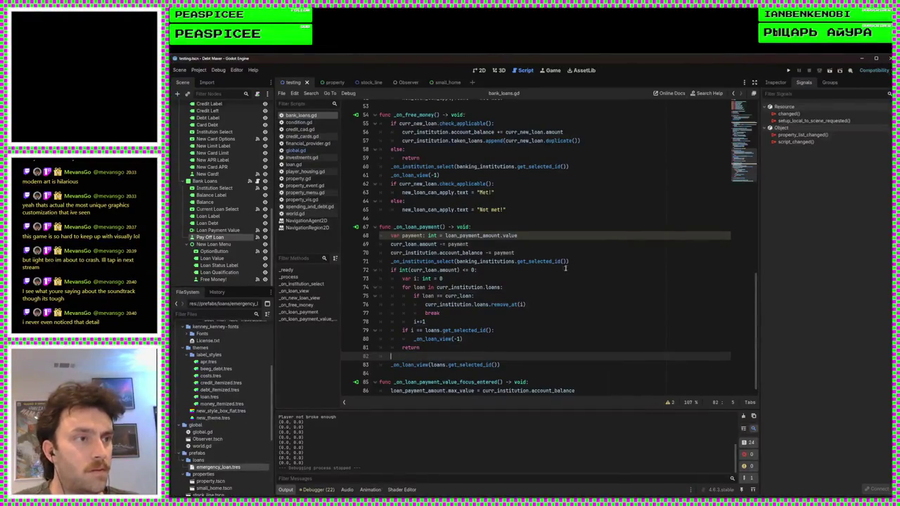
click(580, 261)
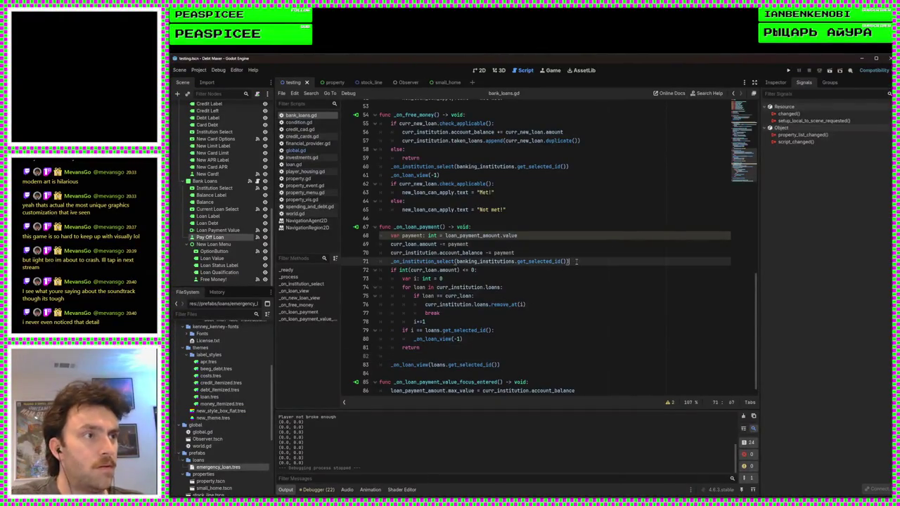
key(ctrl+x)
click(455, 348)
key(ctrl+v)
key(BackSpace)
key(BackSpace)
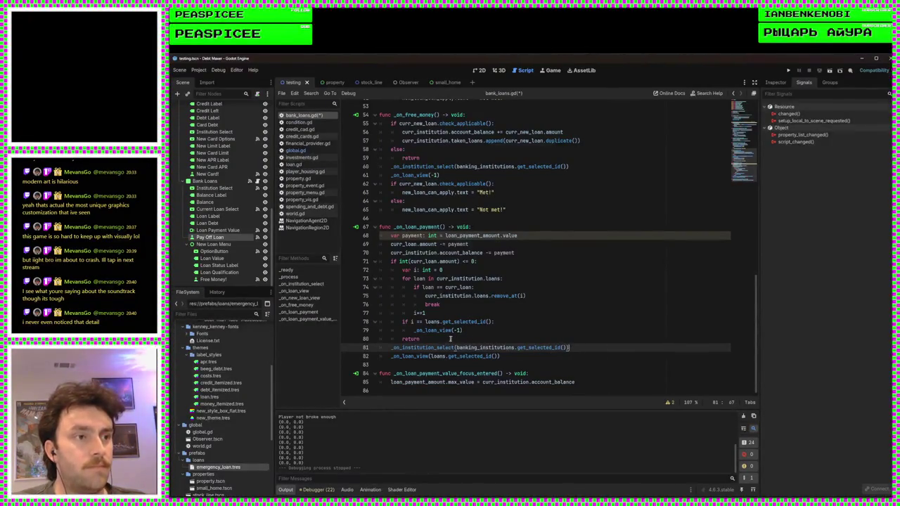
Delete the leftover return and the selected-id check block, then save and run the game
drag(445, 341, 478, 332)
key(BackSpace)
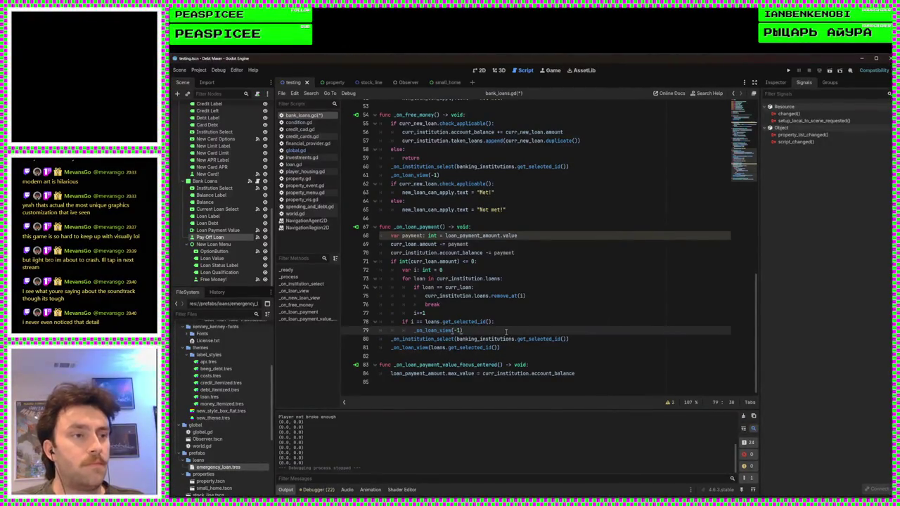
drag(505, 332, 504, 315)
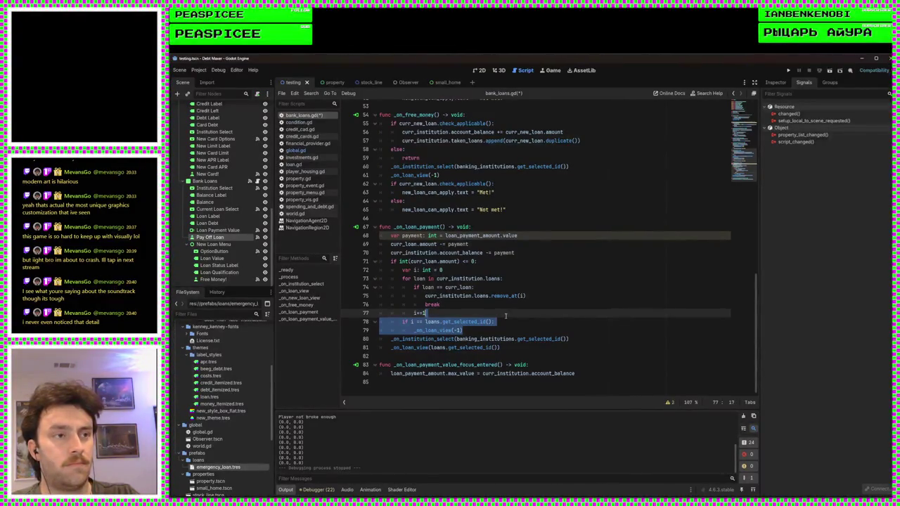
key(BackSpace)
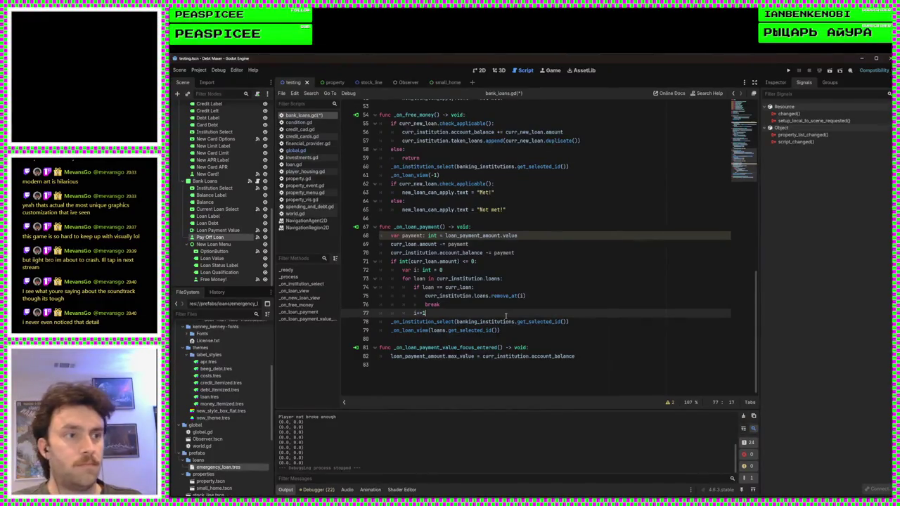
key(ctrl+s)
click(789, 71)
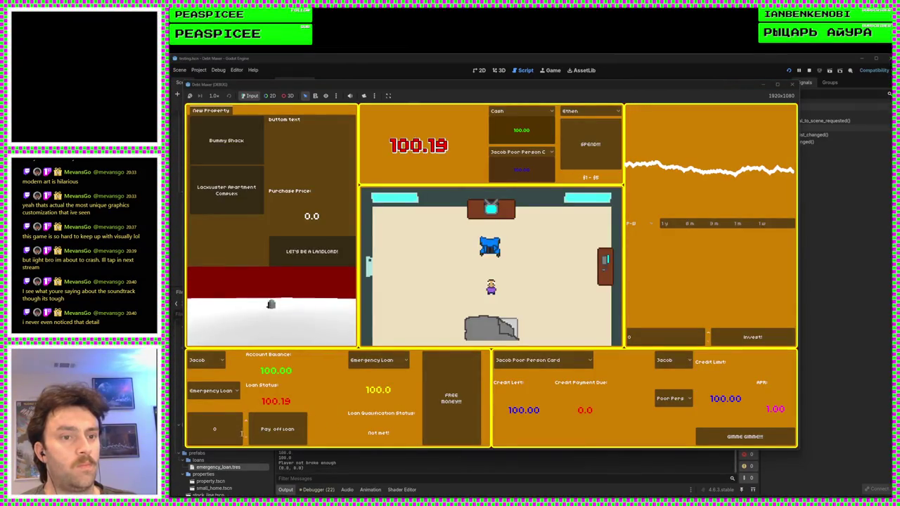
Pay 100 toward the emergency loan, alternating with FREE MONEY to refill the balance
click(239, 430)
text(100)
click(278, 429)
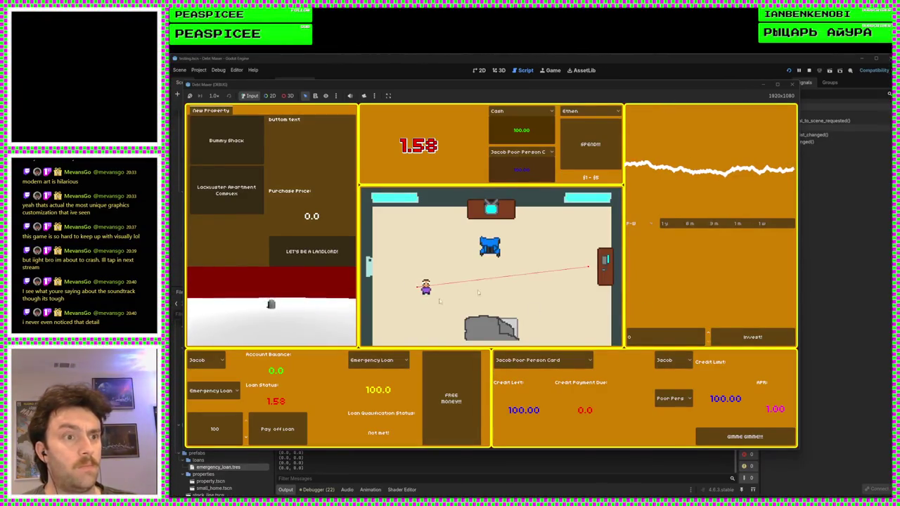
click(450, 408)
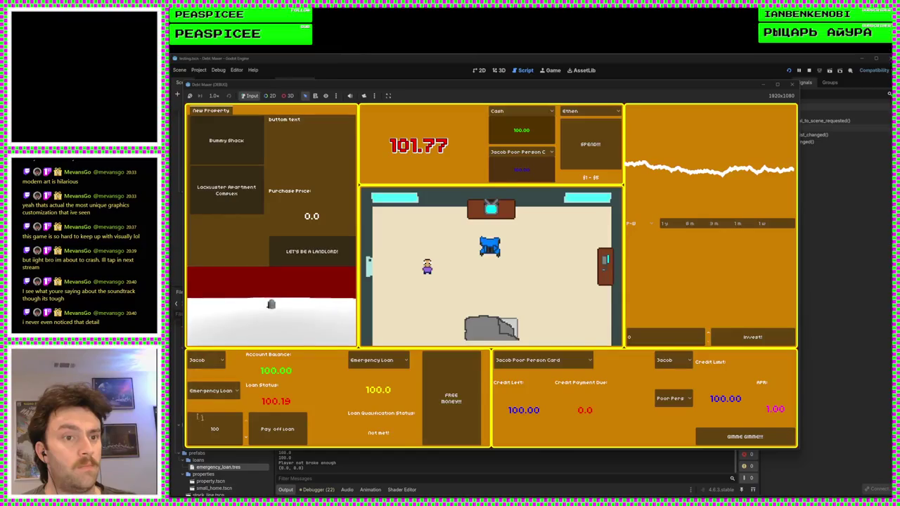
click(212, 428)
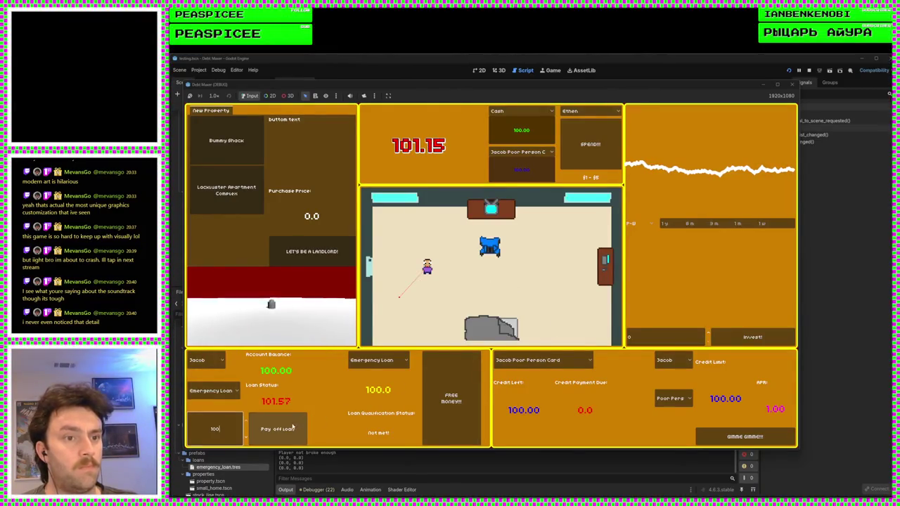
click(293, 427)
click(450, 401)
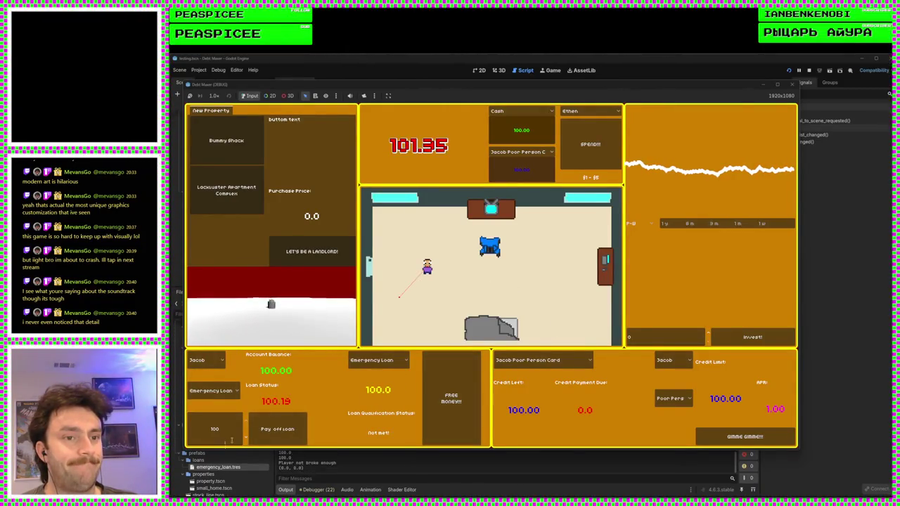
click(278, 429)
Reselect emergency loans, walk the character around, and try paying with an empty balance
click(225, 391)
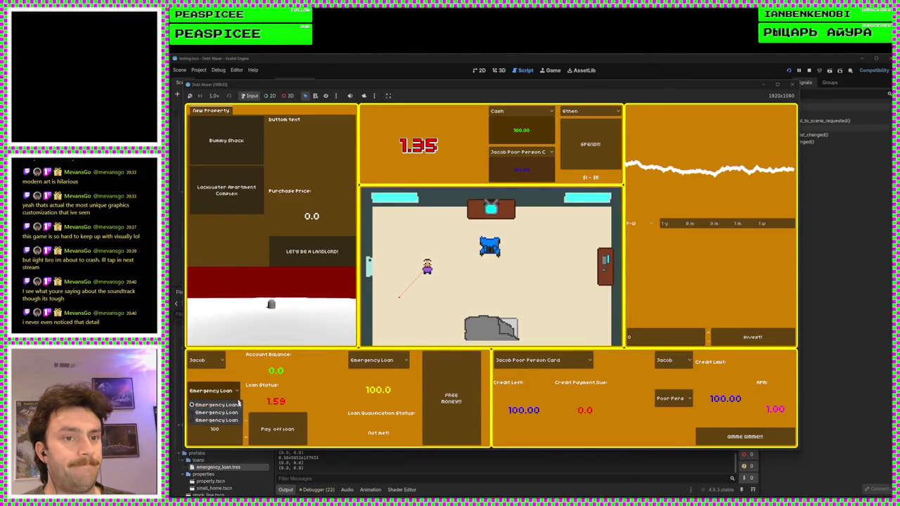
click(232, 405)
click(211, 391)
click(217, 405)
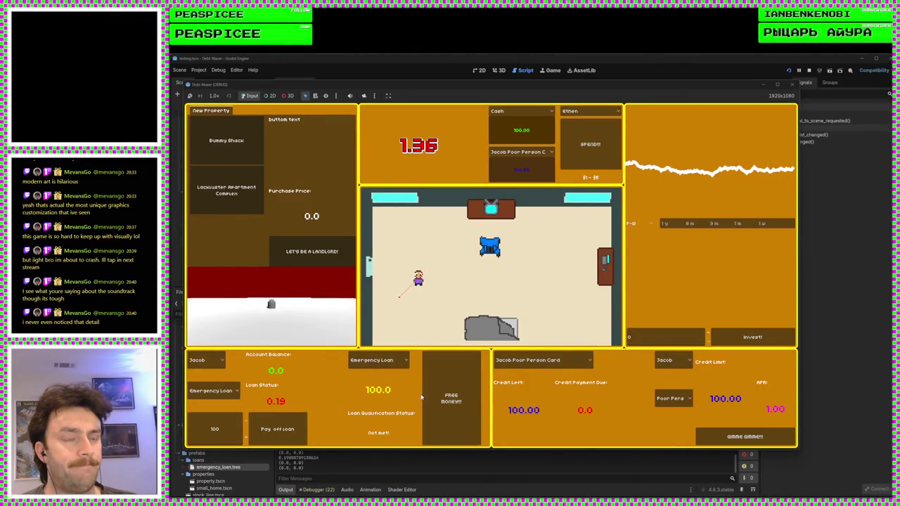
key(d)
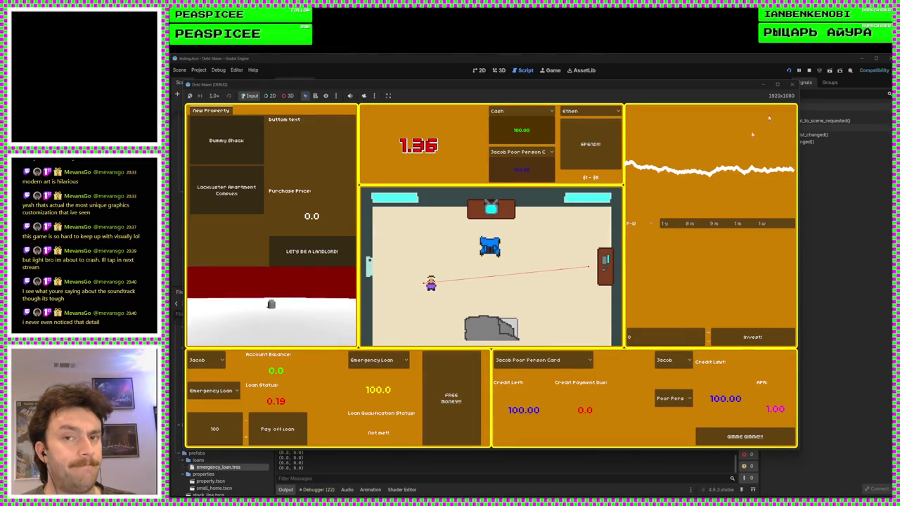
key(a)
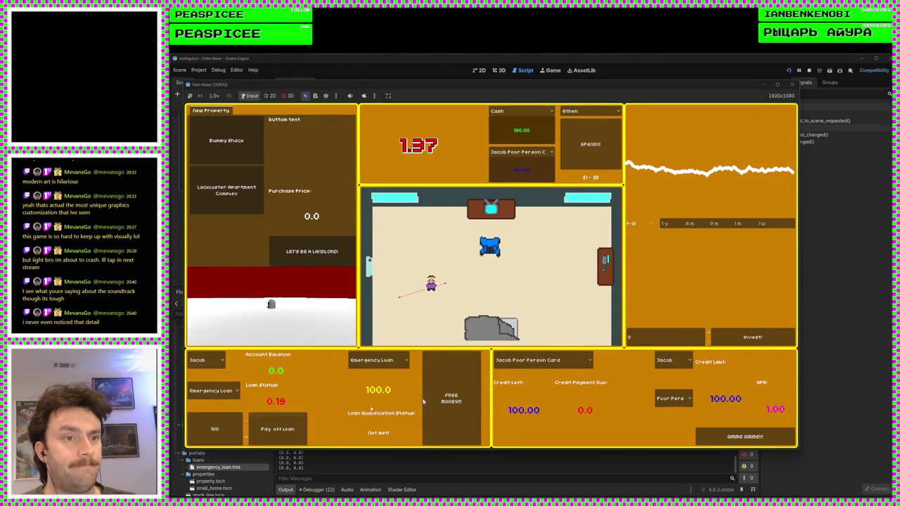
click(277, 429)
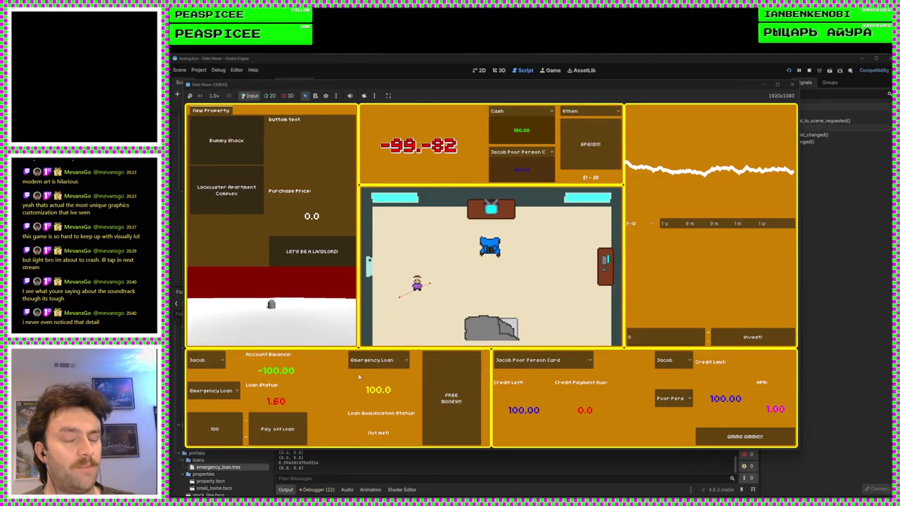
key(a)
key(s)
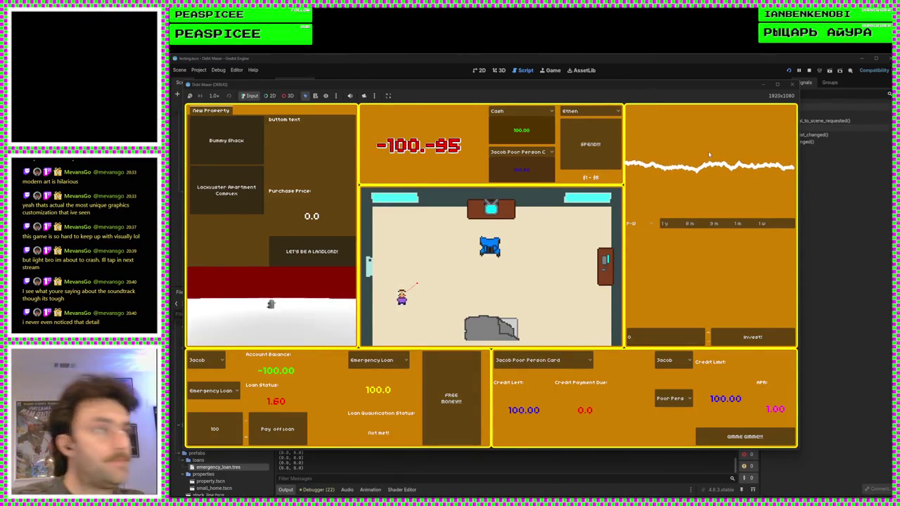
key(d)
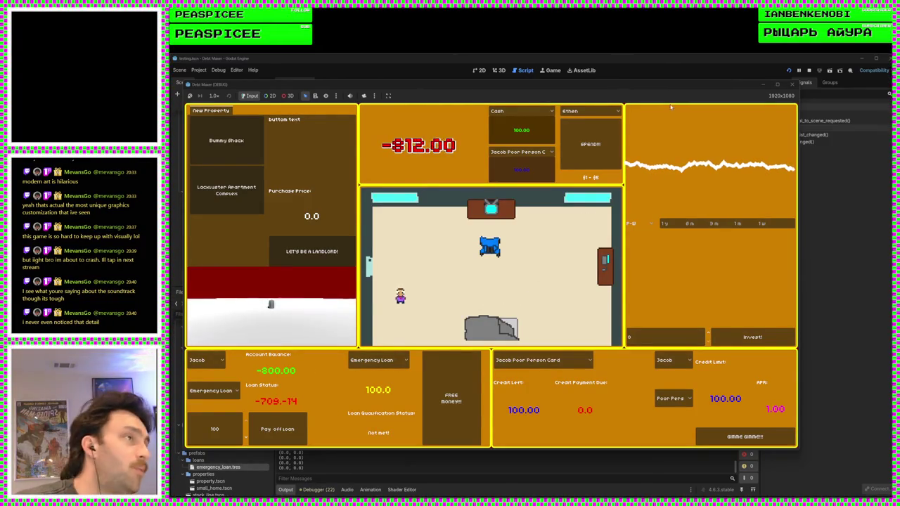
Close the game, start a loan_payment_amount.value line after line 82, then delete it again
click(792, 84)
click(510, 340)
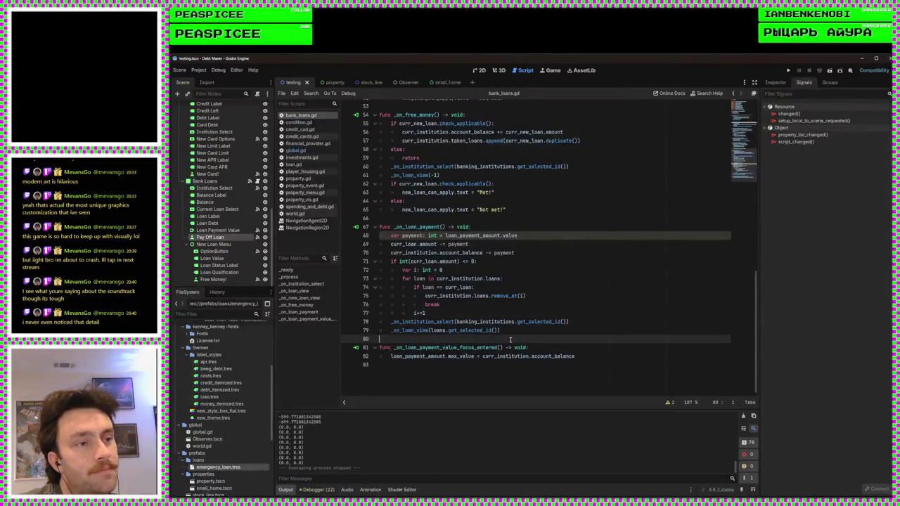
click(596, 356)
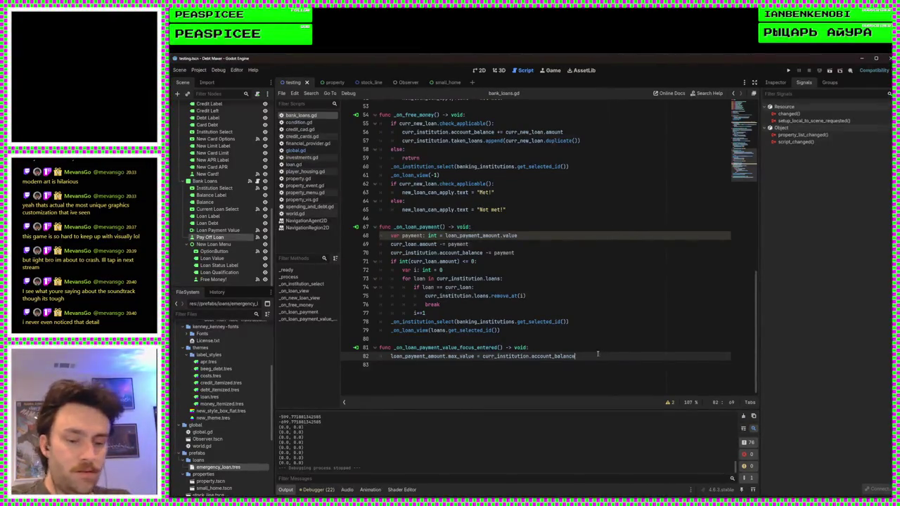
key(Return)
text(lo)
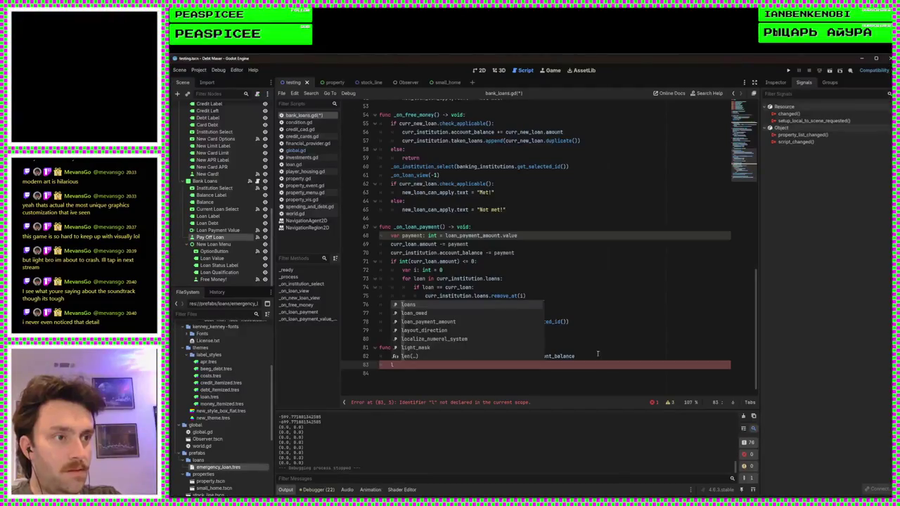
key(Down)
key(Down)
key(Return)
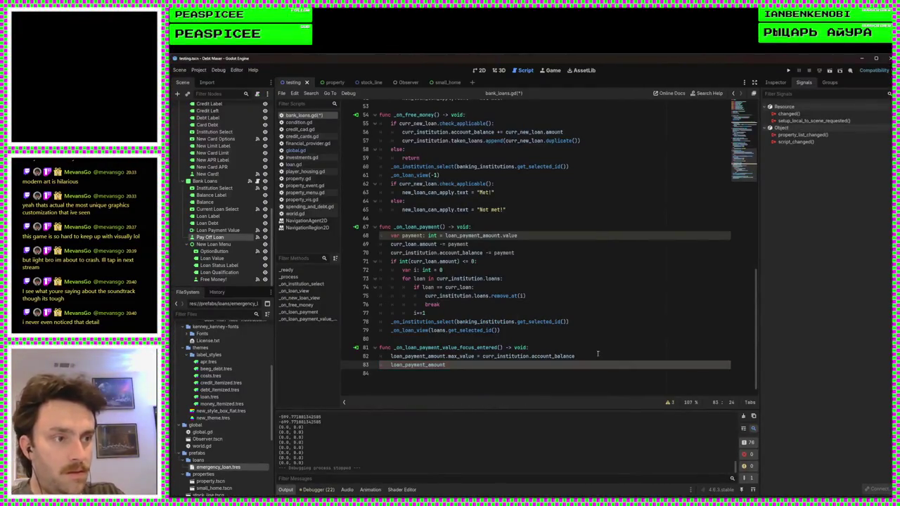
text(.value =)
key(Return)
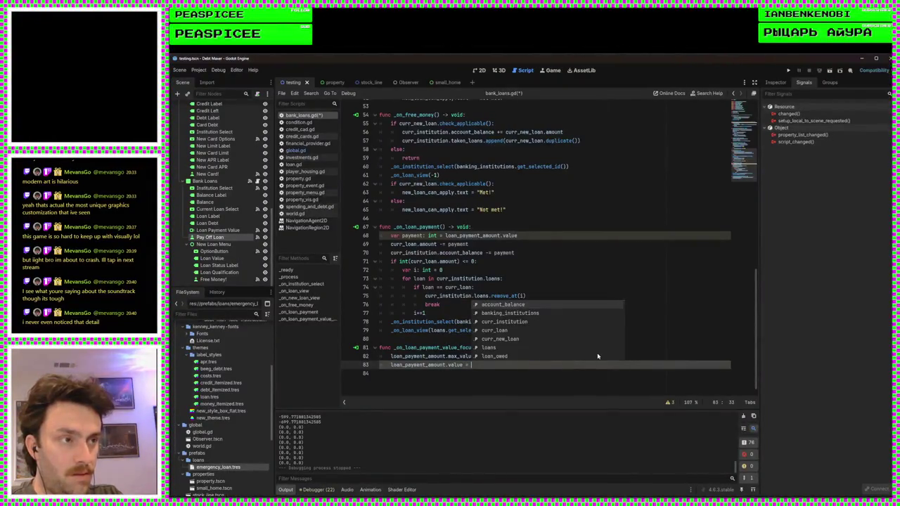
key(BackSpace)
key(BackSpace)
key(BackSpace)
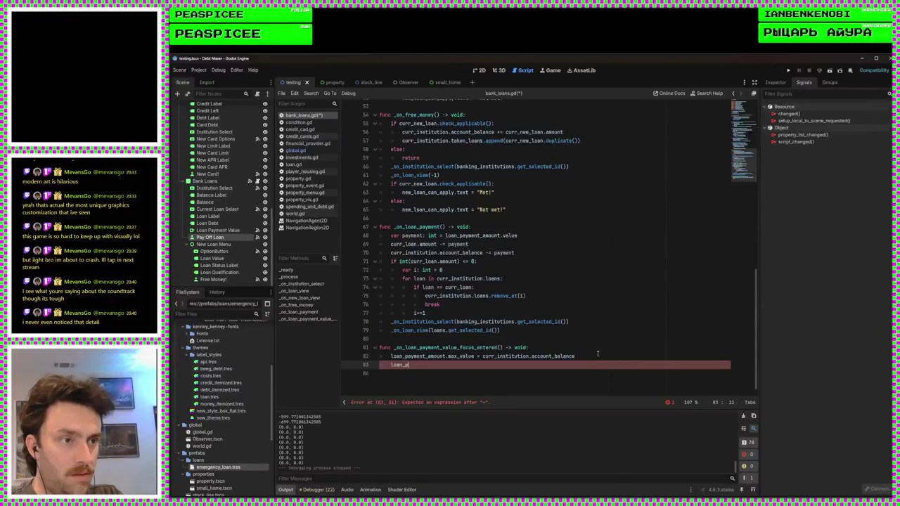
key(BackSpace)
key(BackSpace)
key(BackSpace)
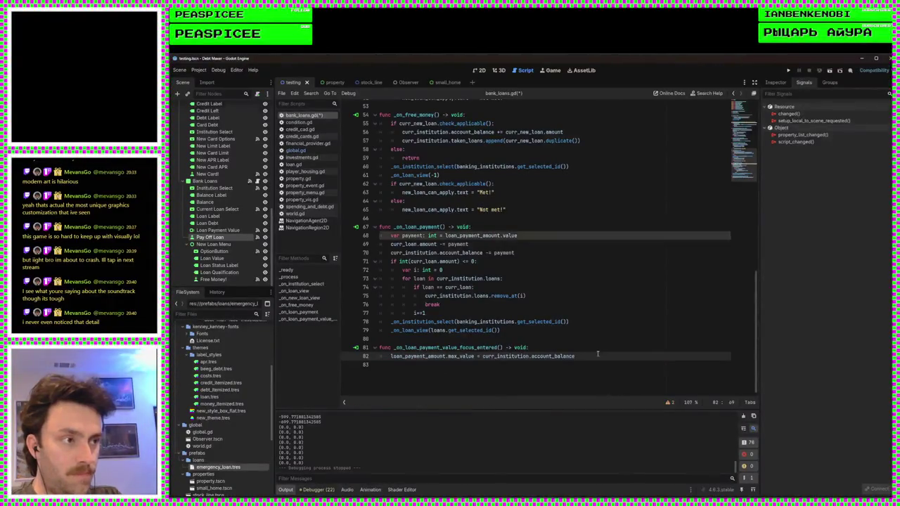
scroll(568, 343, down, 2)
scroll(496, 236, up, 3)
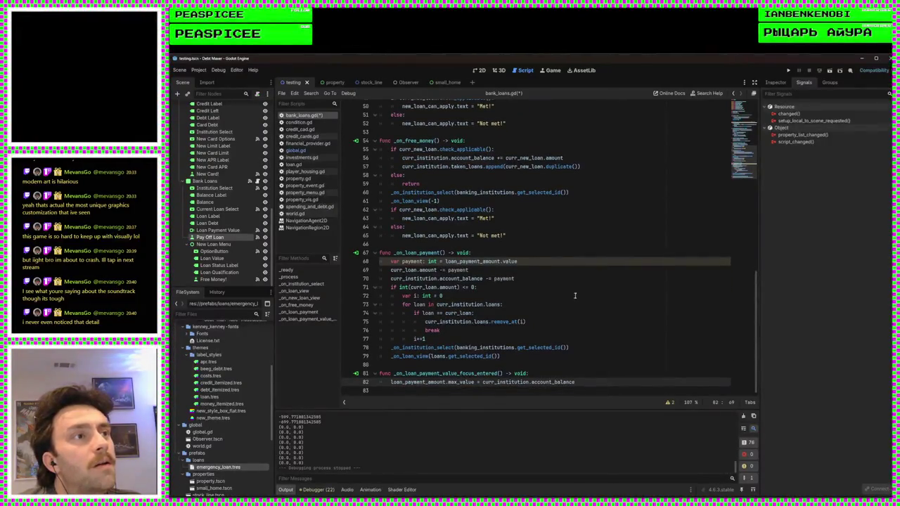
click(557, 159)
double_click(558, 158)
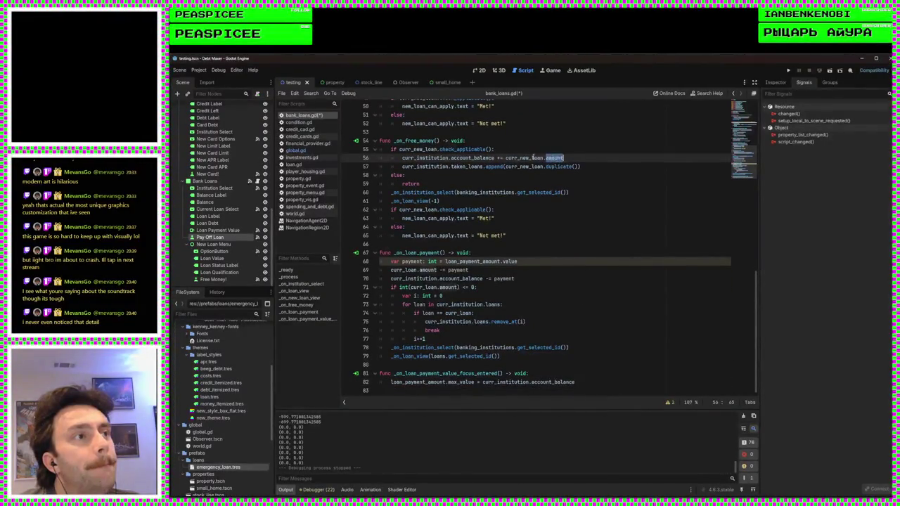
double_click(523, 158)
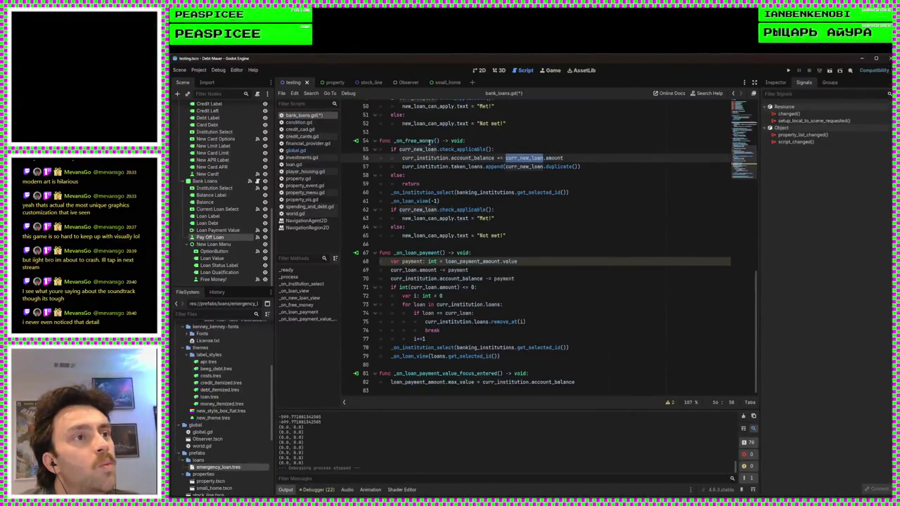
click(419, 261)
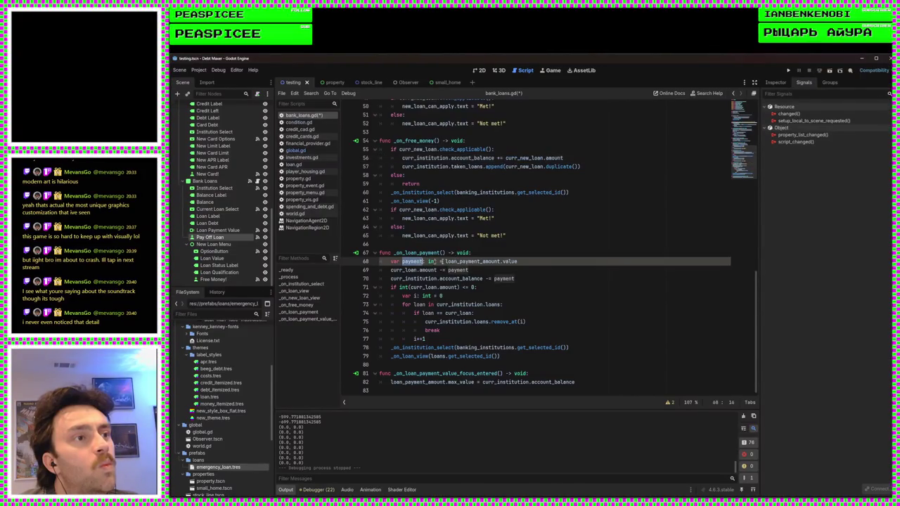
click(536, 260)
click(524, 254)
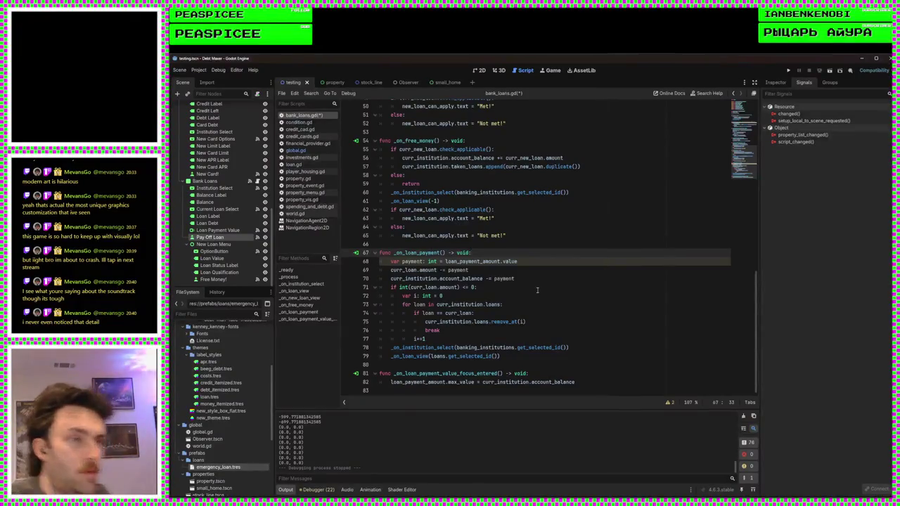
double_click(481, 374)
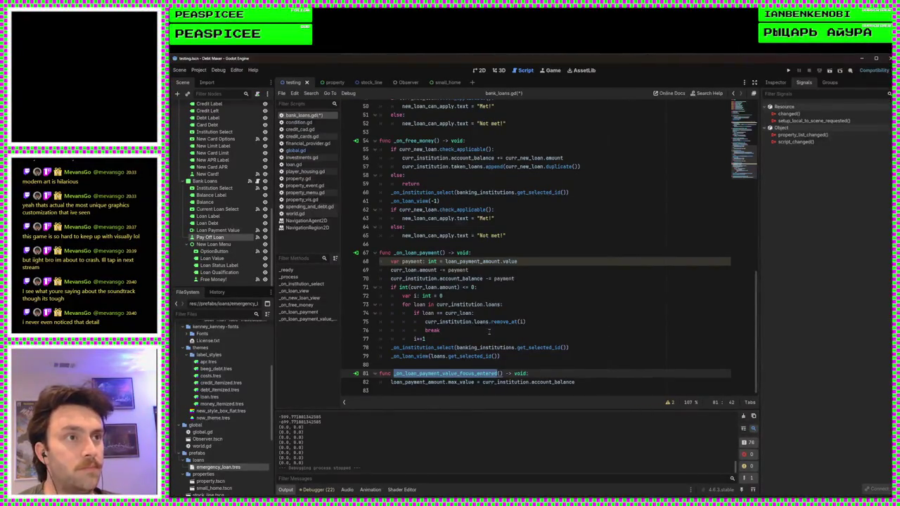
scroll(488, 330, up, 6)
scroll(461, 323, up, 1)
scroll(535, 269, down, 7)
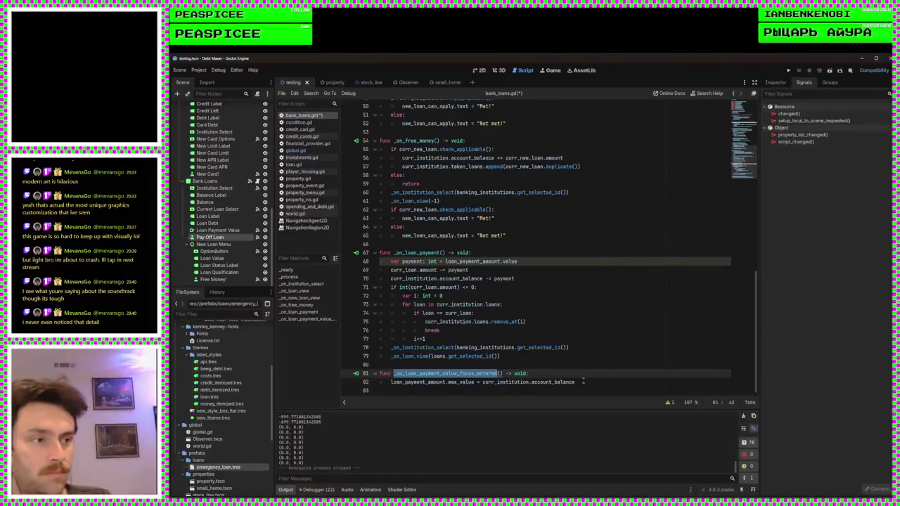
Rename the line 81 handler to _on_loan_payment_opportunity
click(574, 376)
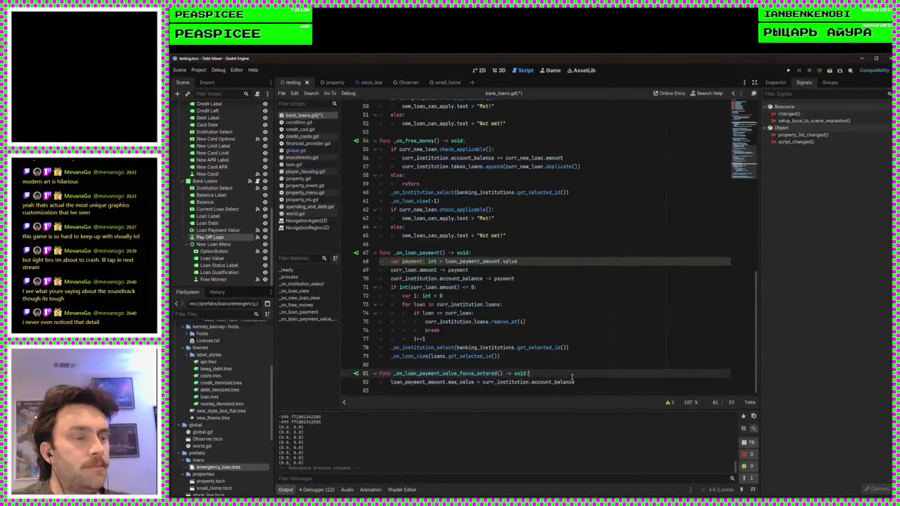
double_click(466, 375)
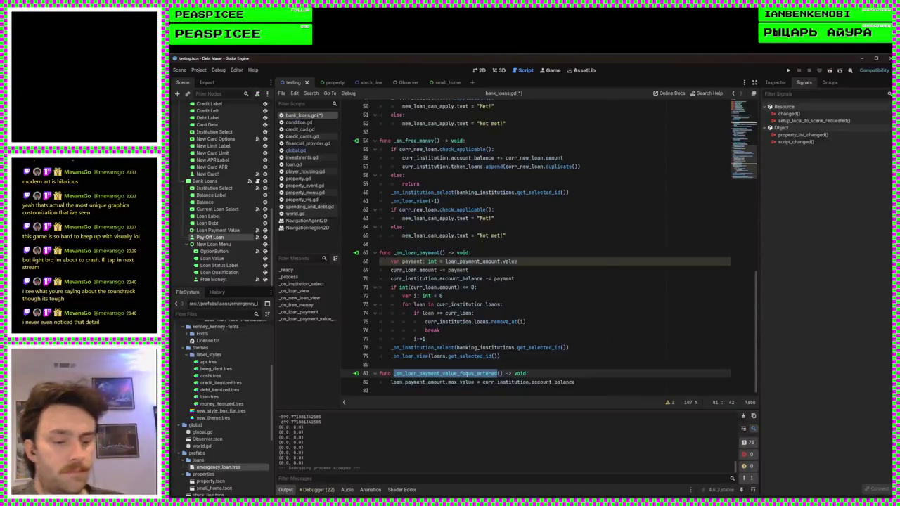
text(_on_)
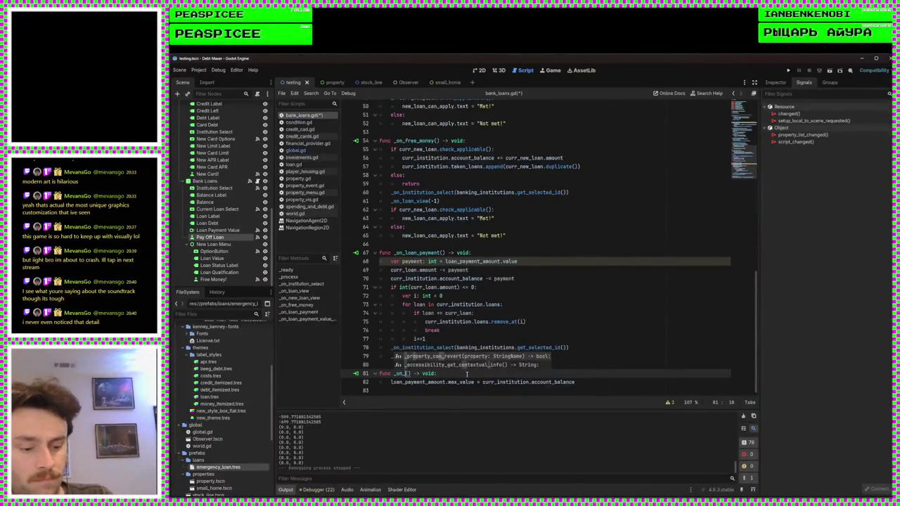
text(loan_)
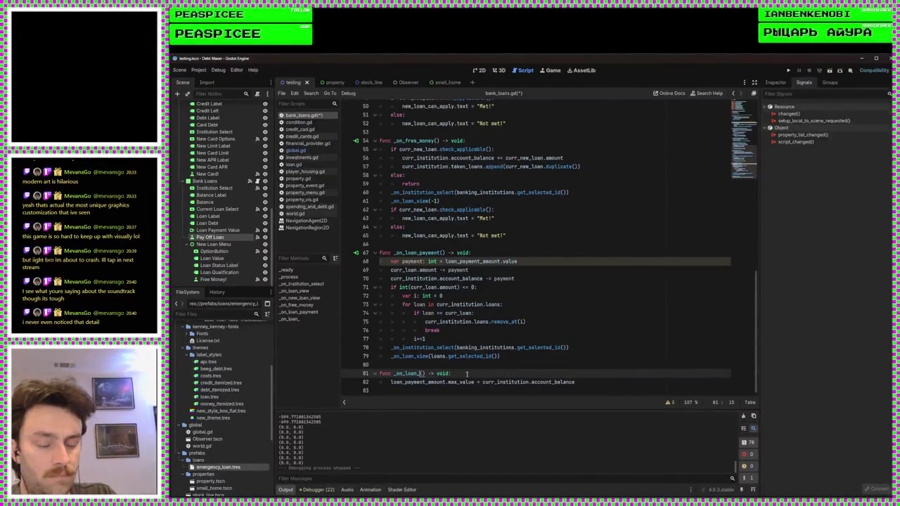
text(payment_)
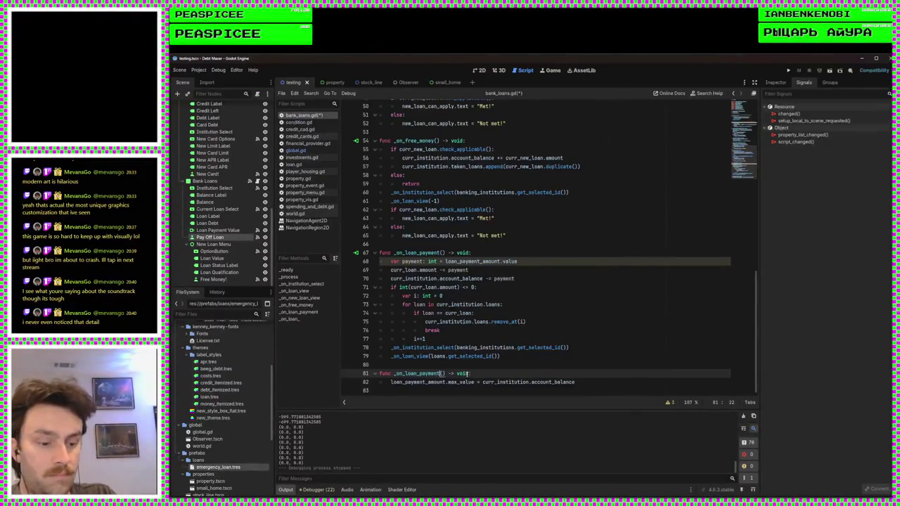
text(opportunity)
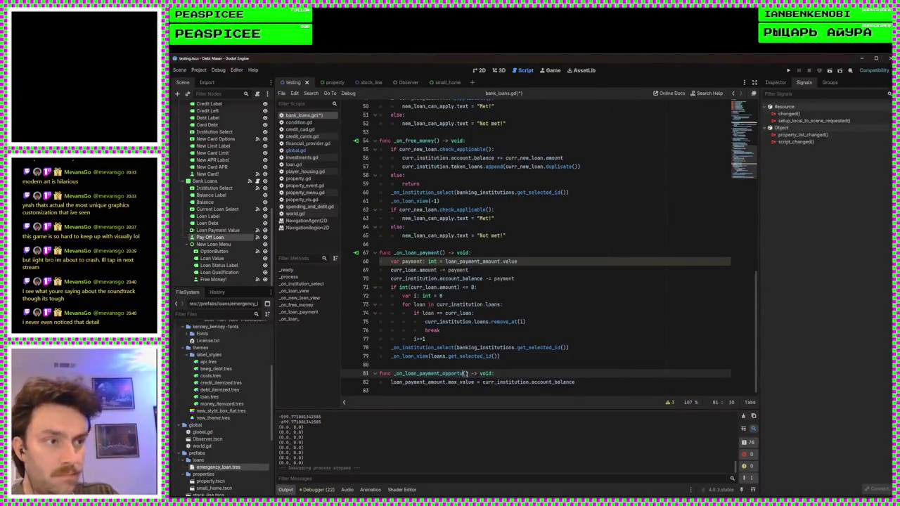
click(475, 373)
Add an if check on line 83 comparing loan_payment_amount.value with loan_payment_amount.max_value
click(583, 384)
key(Return)
text(if l)
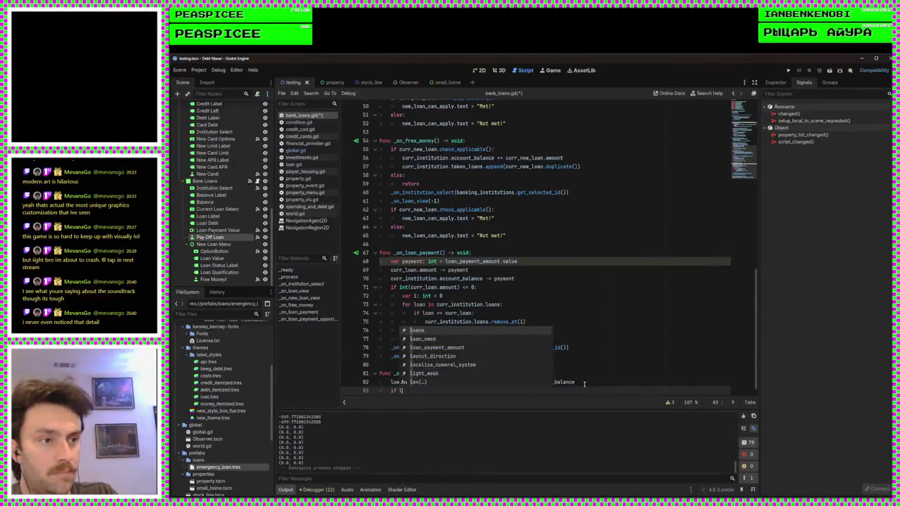
text(oan_pay)
key(Return)
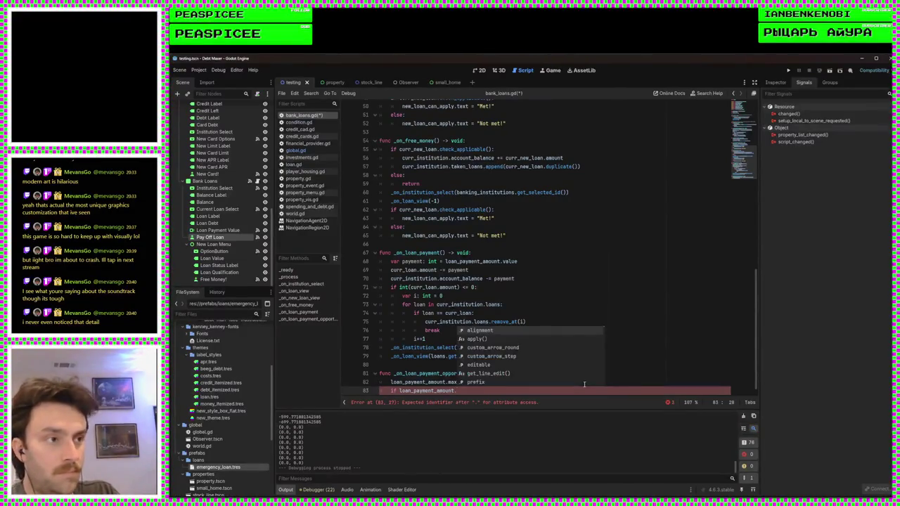
text(v)
key(Return)
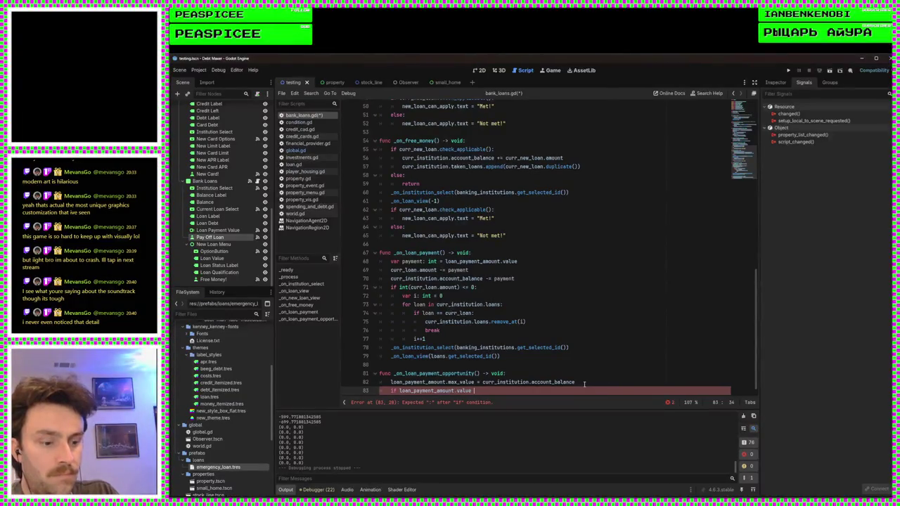
text(= lo)
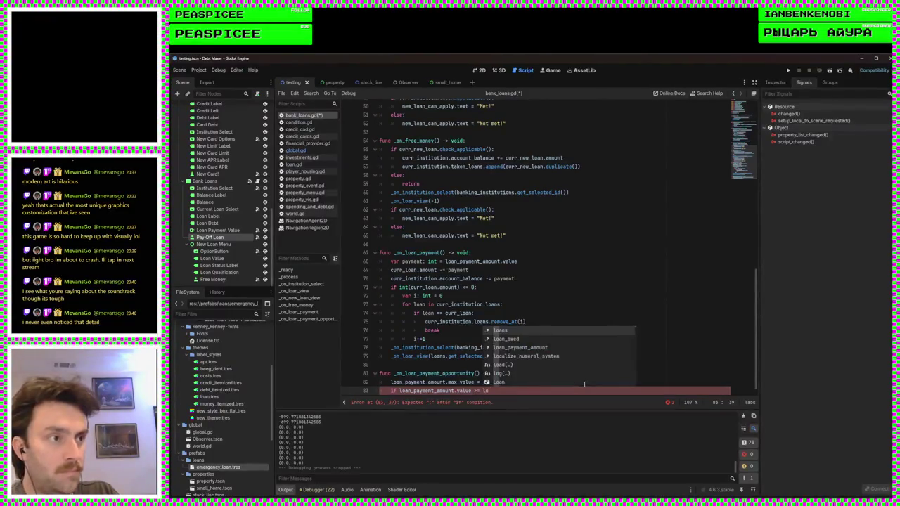
key(Down)
key(Down)
key(Return)
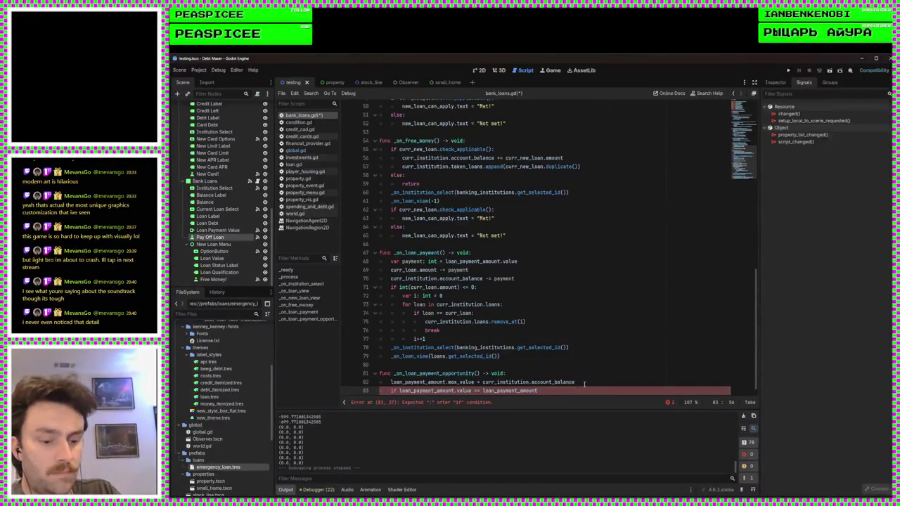
text(.max_value)
key(Return)
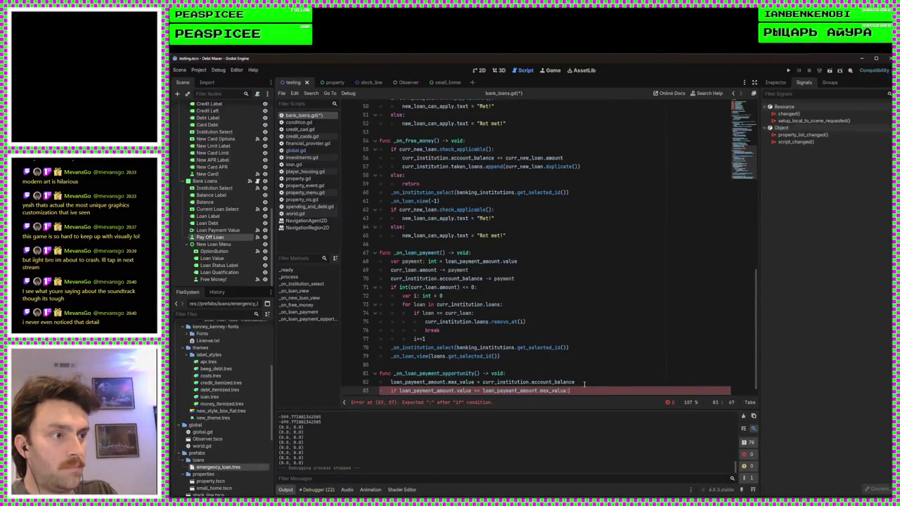
text(:)
key(Return)
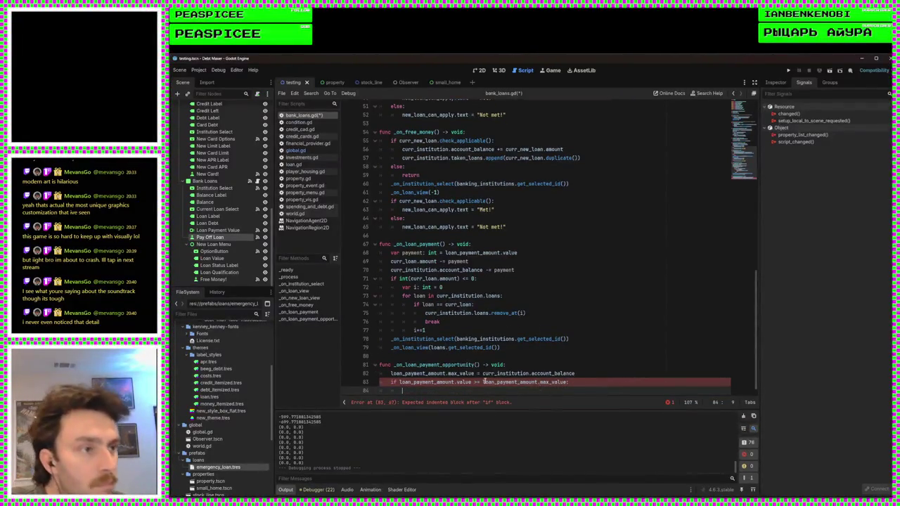
Make the if body set loan_payment_amount.value to max_value, then save and run the game
mouse_move(469, 382)
mouse_down()
mouse_move(400, 381)
mouse_move(588, 381)
mouse_move(568, 381)
mouse_up()
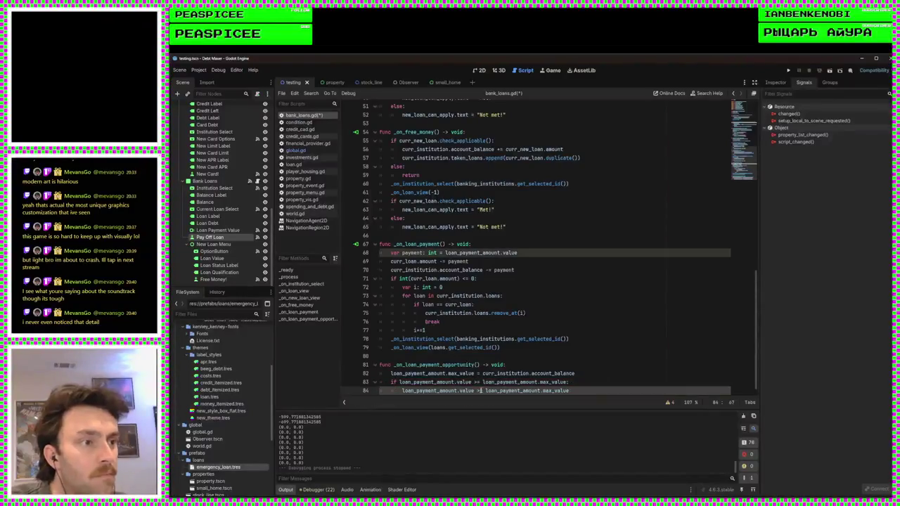
key(BackSpace)
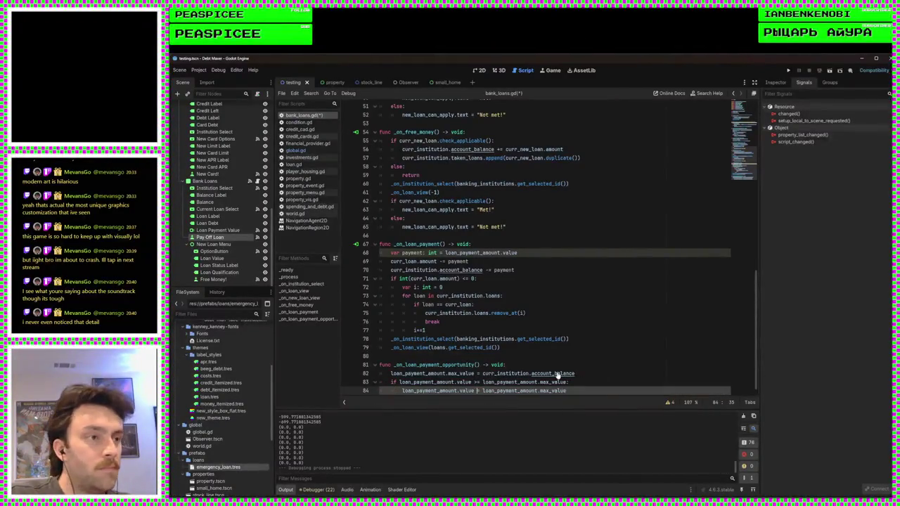
click(788, 71)
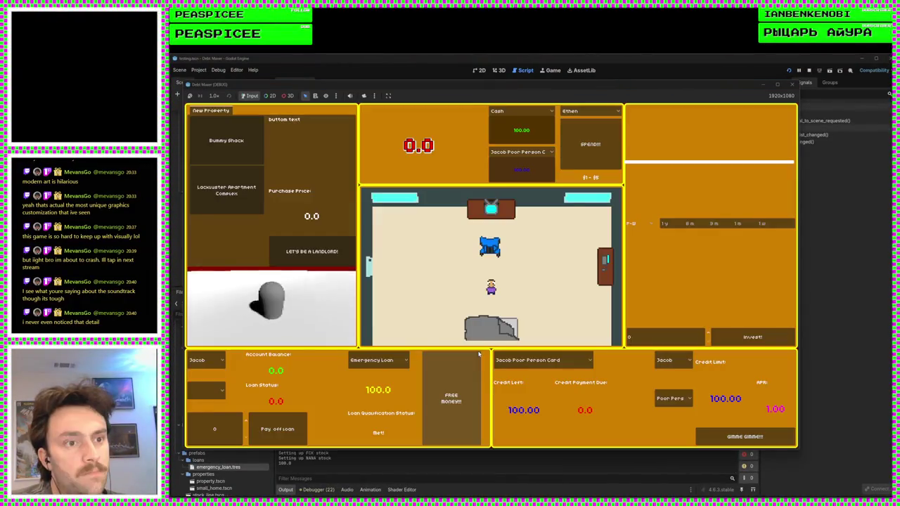
click(211, 391)
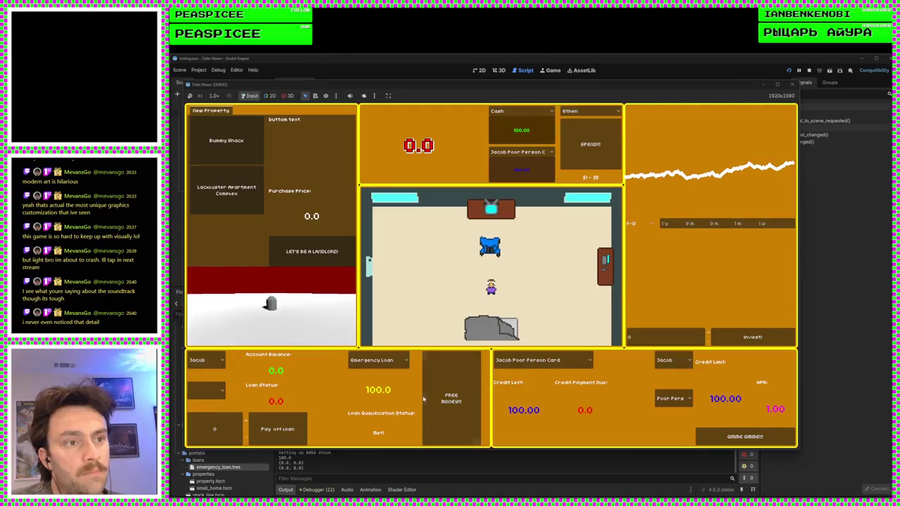
click(215, 407)
click(245, 429)
click(275, 428)
click(451, 398)
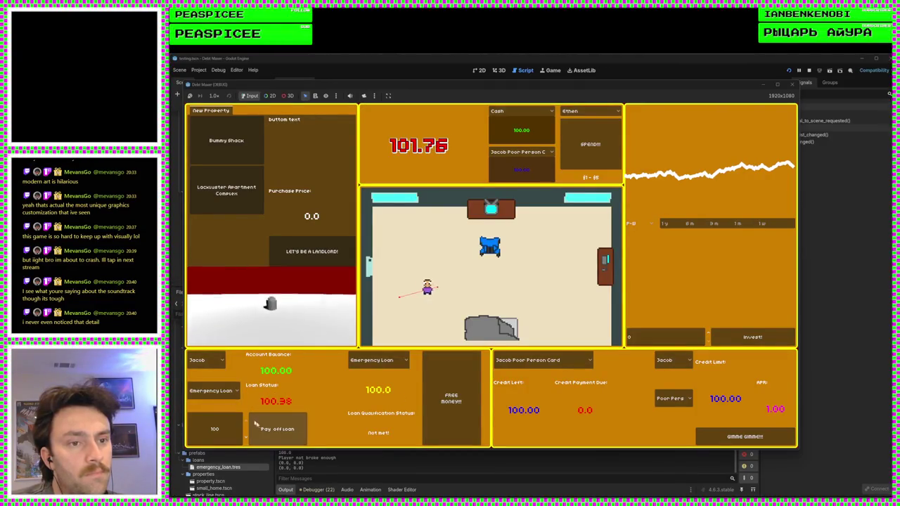
click(277, 428)
click(211, 391)
click(216, 413)
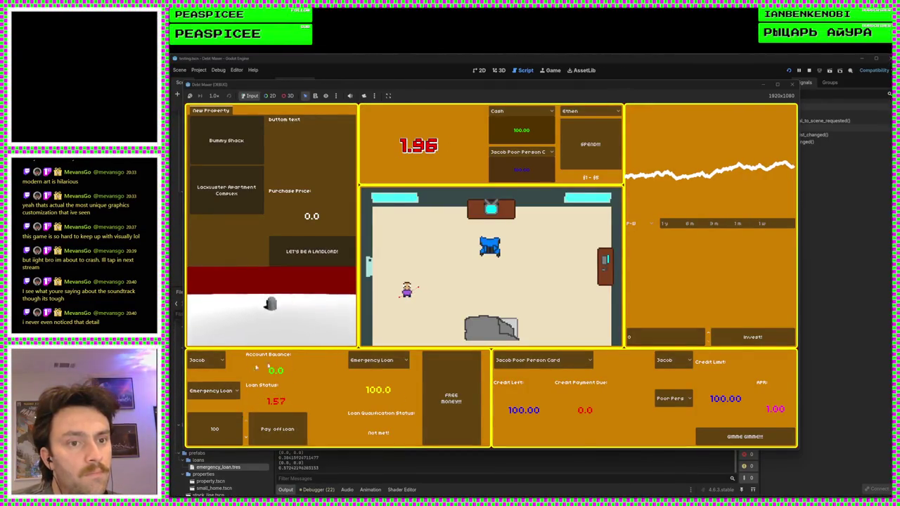
click(244, 427)
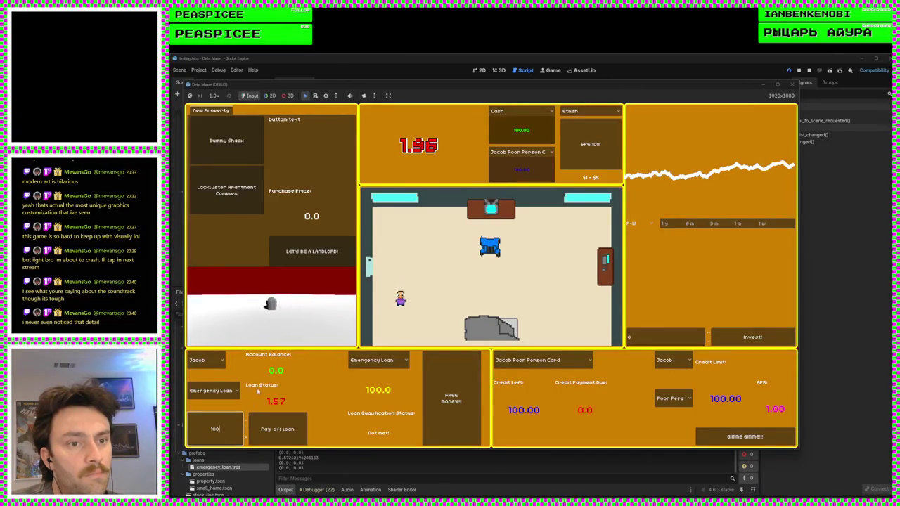
click(292, 430)
double_click(293, 432)
click(293, 430)
click(240, 427)
double_click(243, 425)
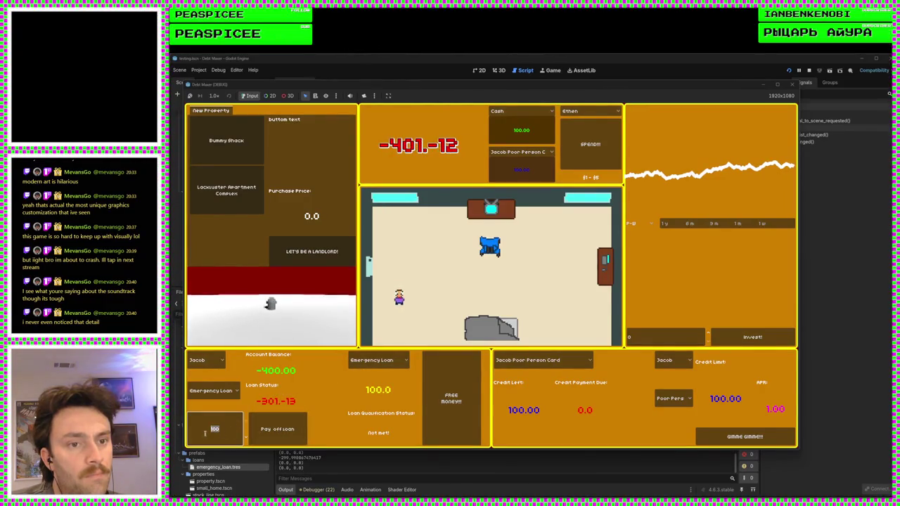
text(10)
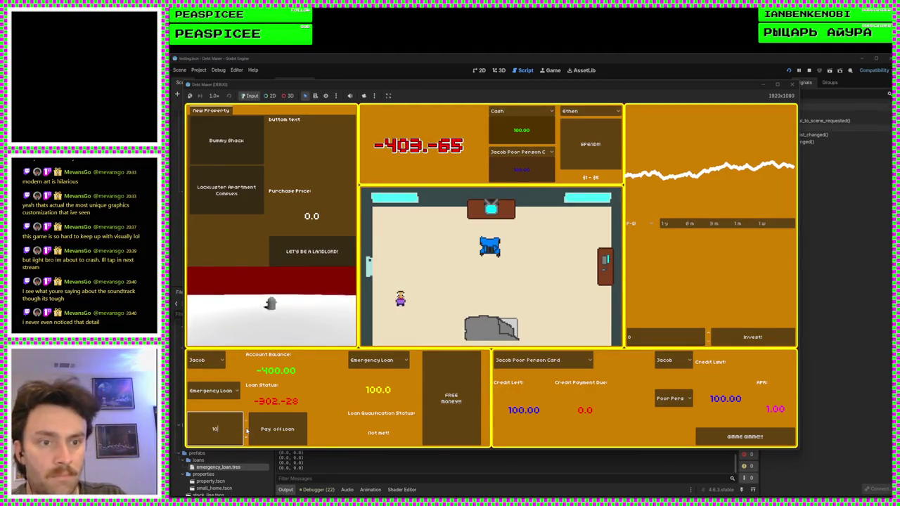
click(791, 84)
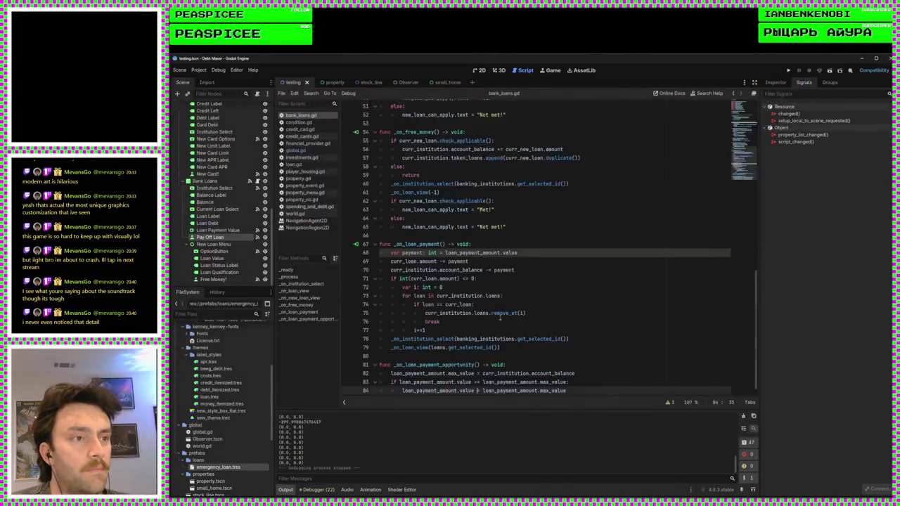
Check the signal connections of the Loan Payment Value node and the Pay Off Loan button
scroll(562, 316, down, 1)
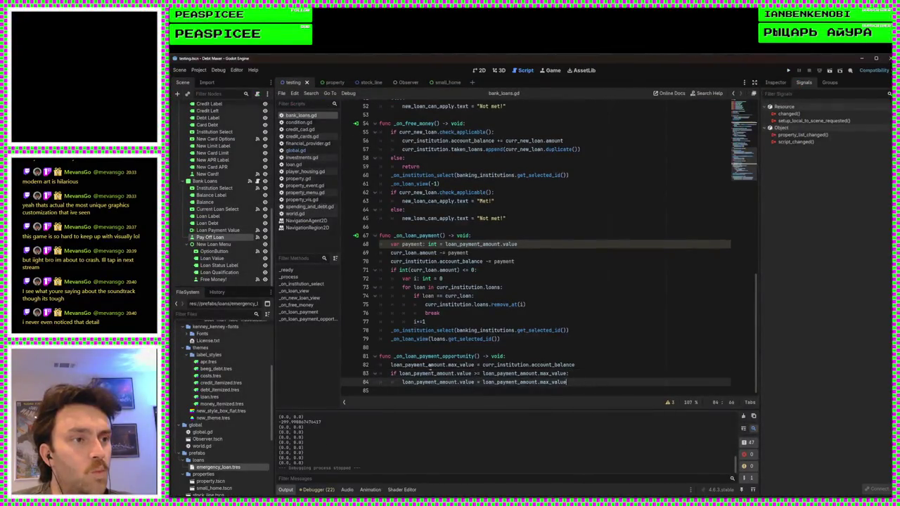
double_click(434, 357)
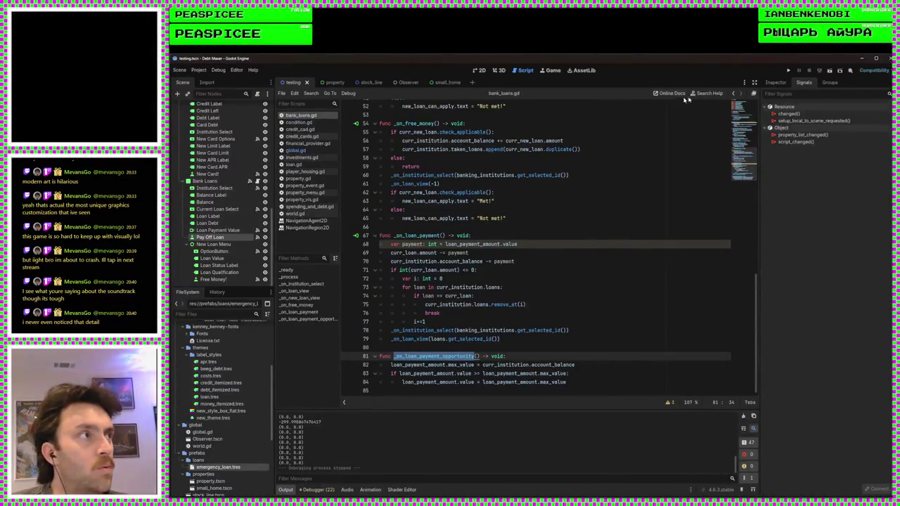
click(218, 230)
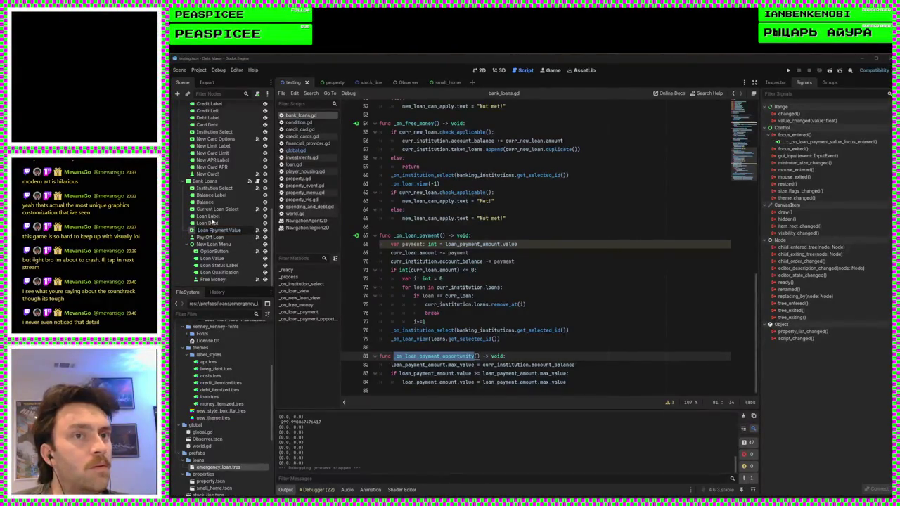
click(208, 238)
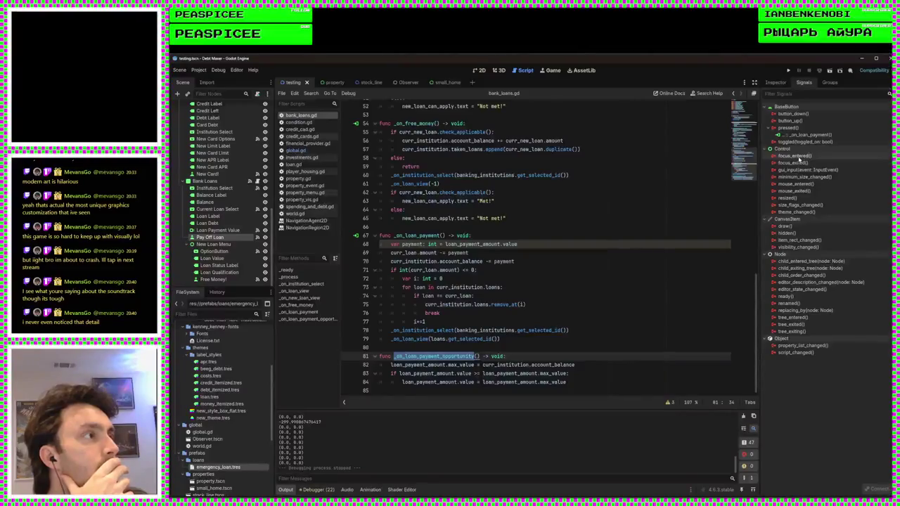
click(216, 231)
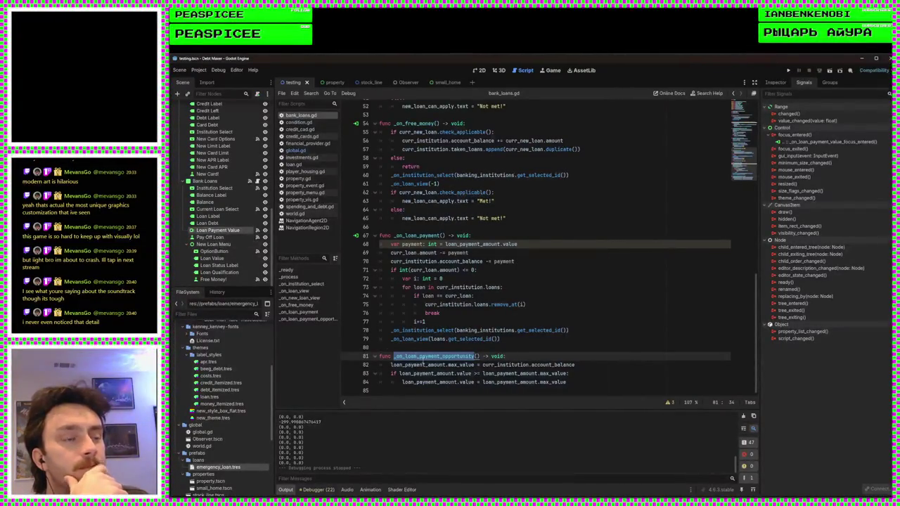
double_click(470, 356)
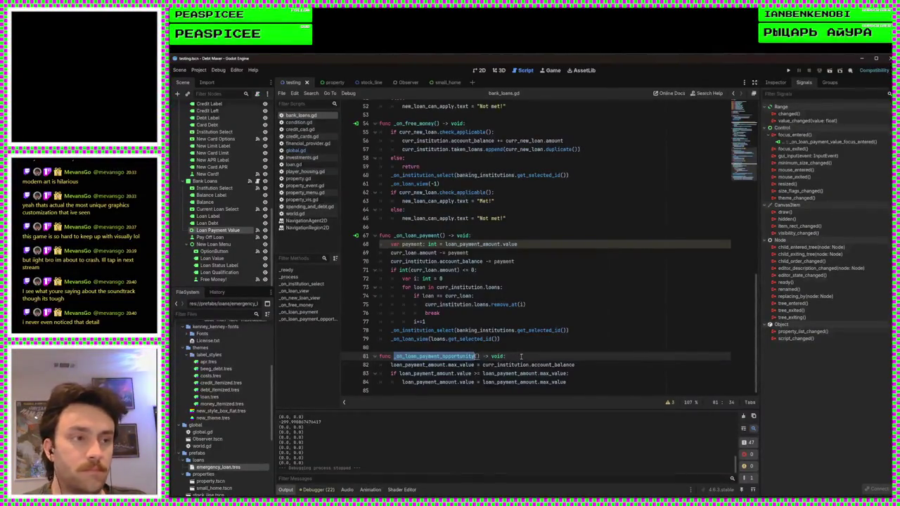
Add an _on_loan_payment_opportunity() call after i+=1, then save and run the game
click(602, 335)
click(596, 324)
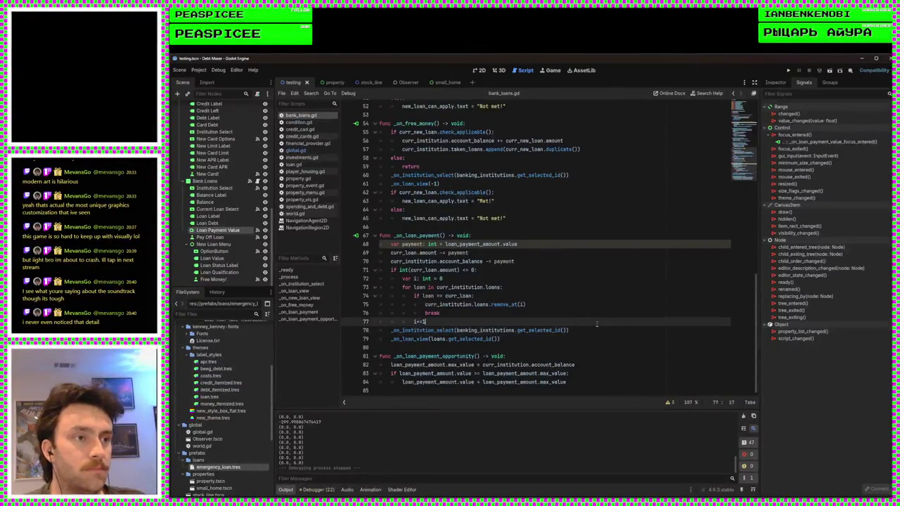
key(Return)
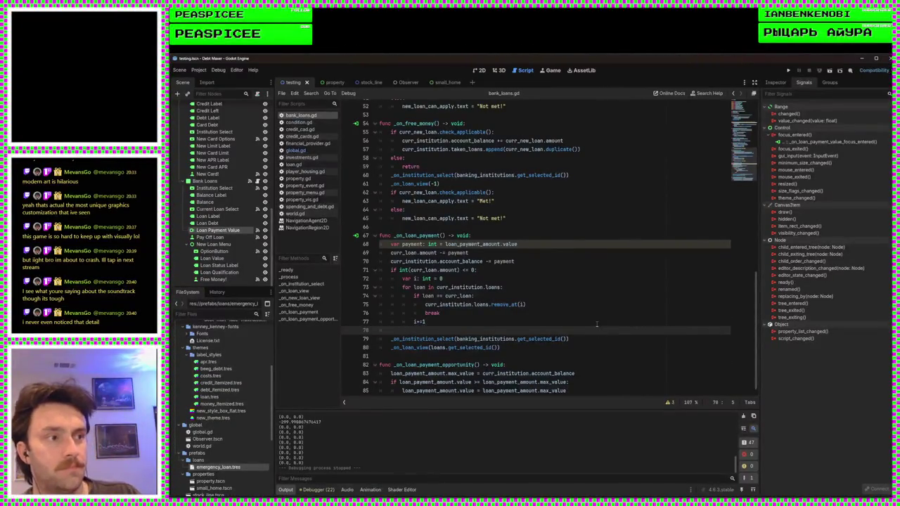
scroll(597, 324, down, 1)
text(_on_loan_payment_opportunity)
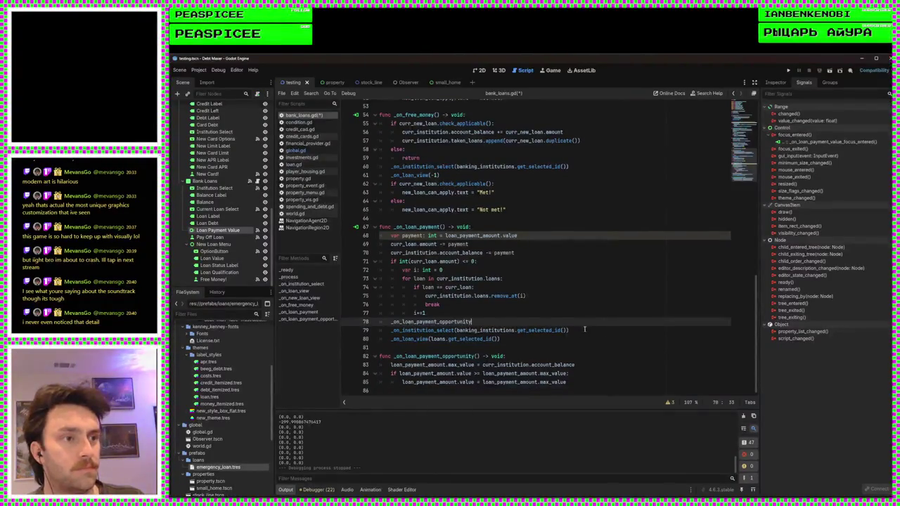
text(())
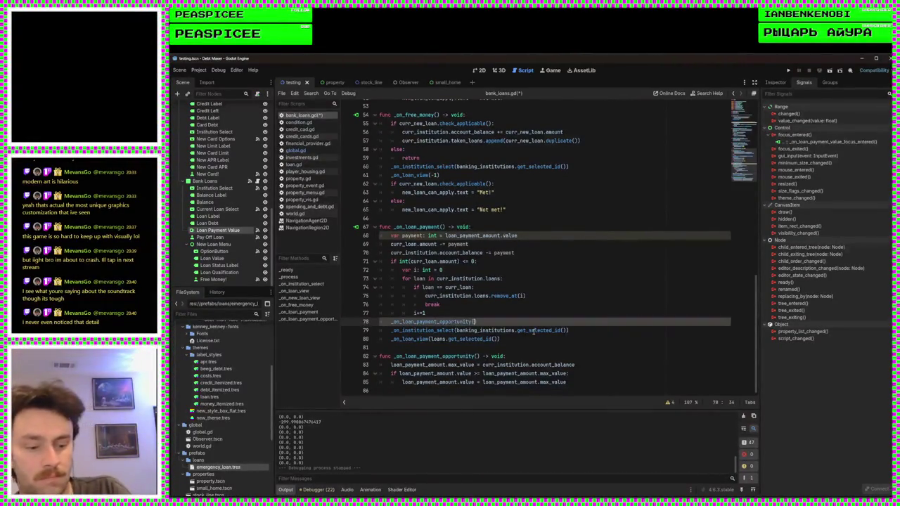
key(ctrl+s)
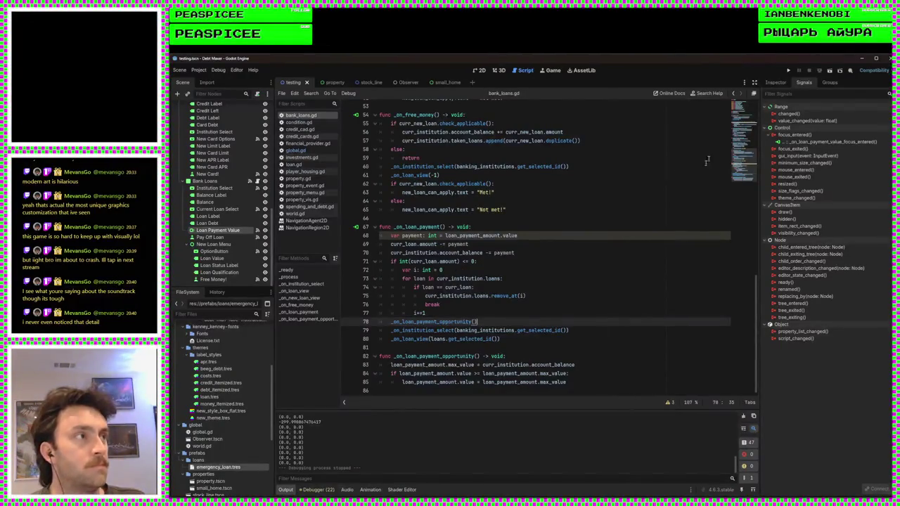
click(788, 70)
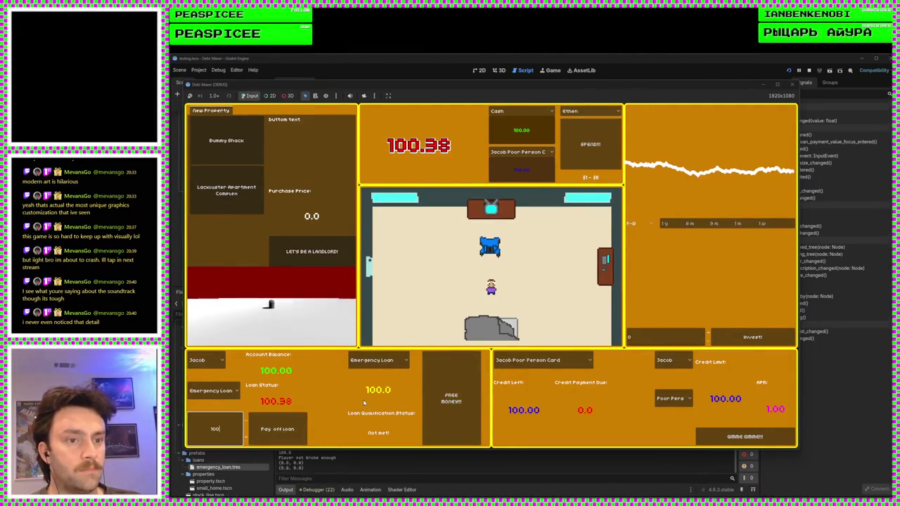
click(284, 428)
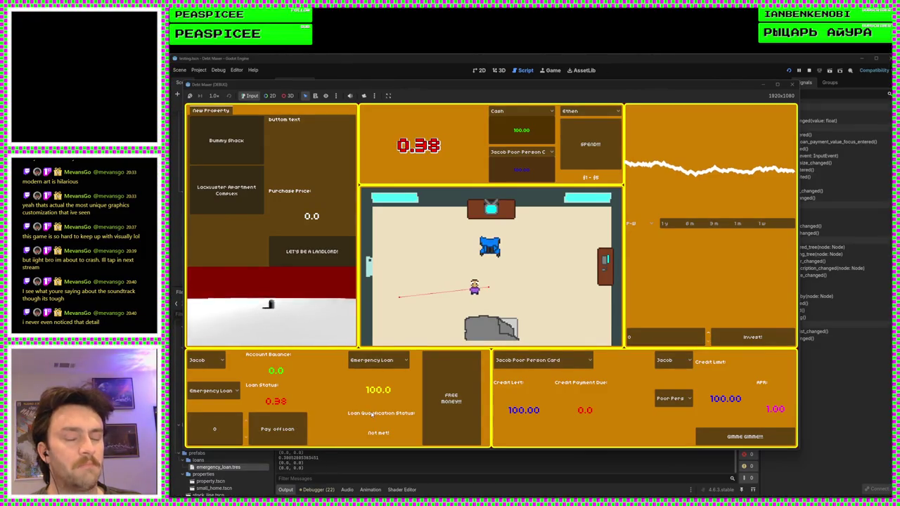
click(226, 430)
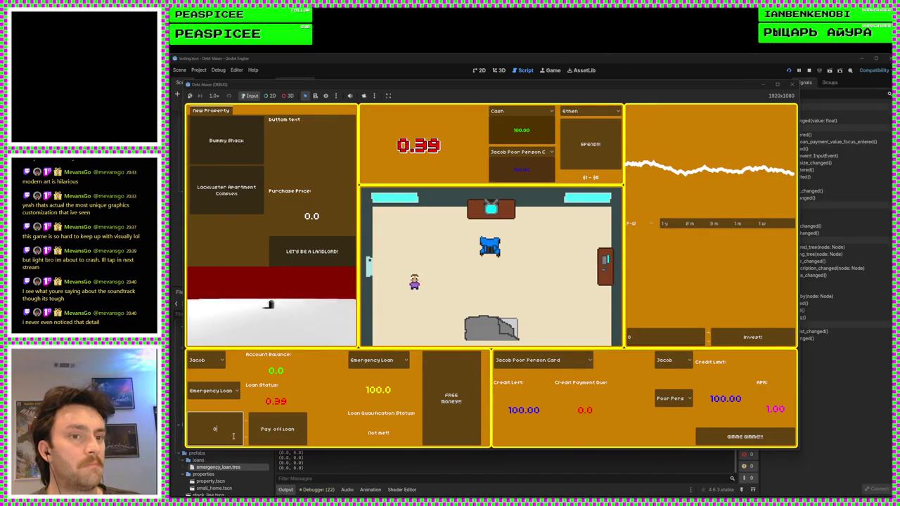
click(298, 425)
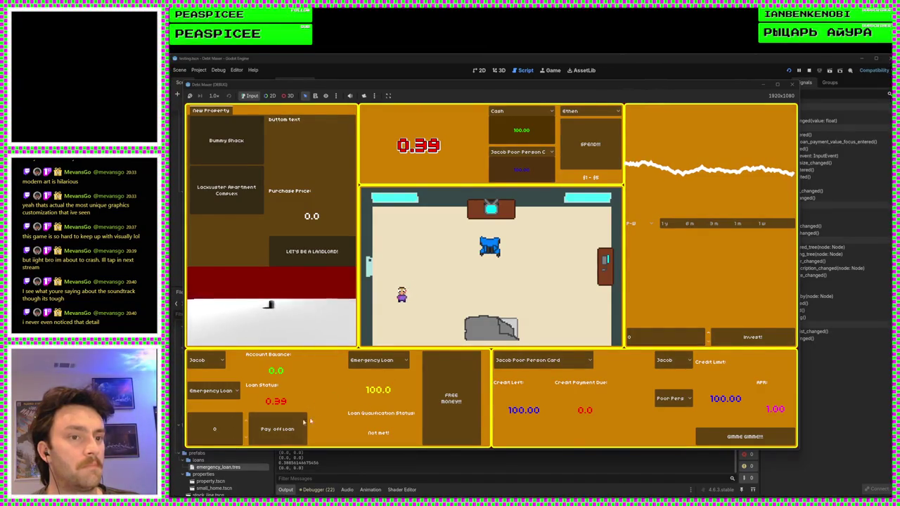
click(281, 440)
click(281, 441)
click(281, 441)
click(287, 432)
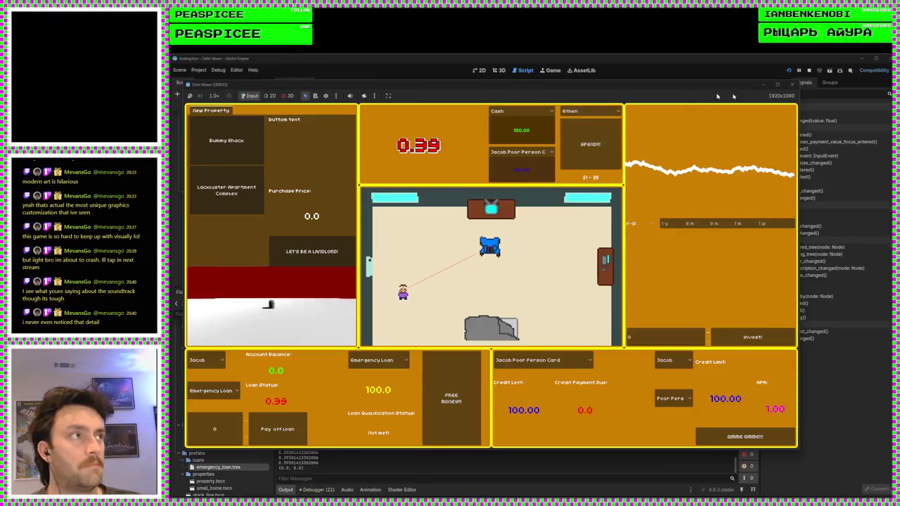
click(792, 84)
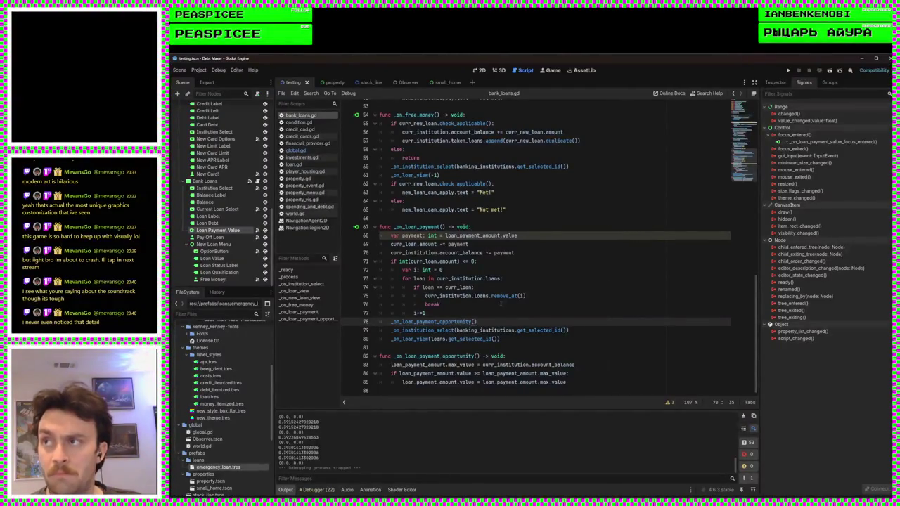
Below the 'var payment' line, add 'if payment <= 0:' with an indented 'return'
click(518, 236)
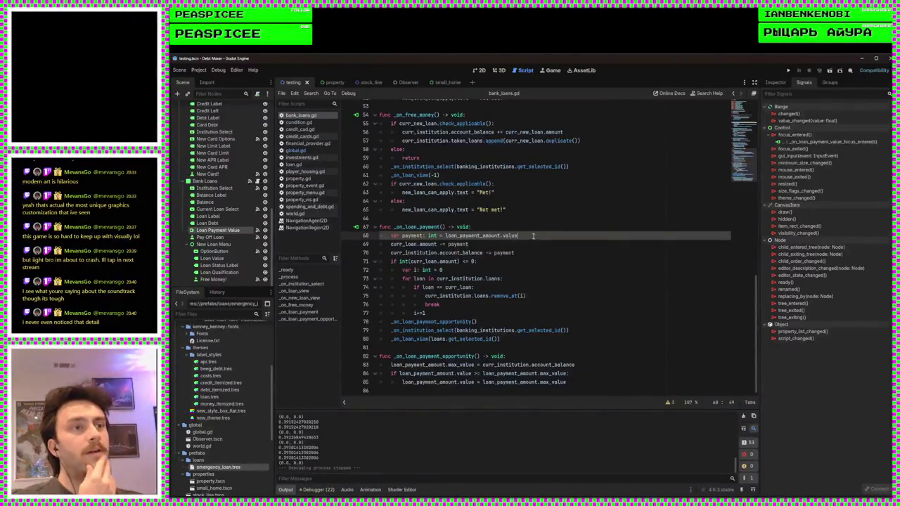
click(531, 228)
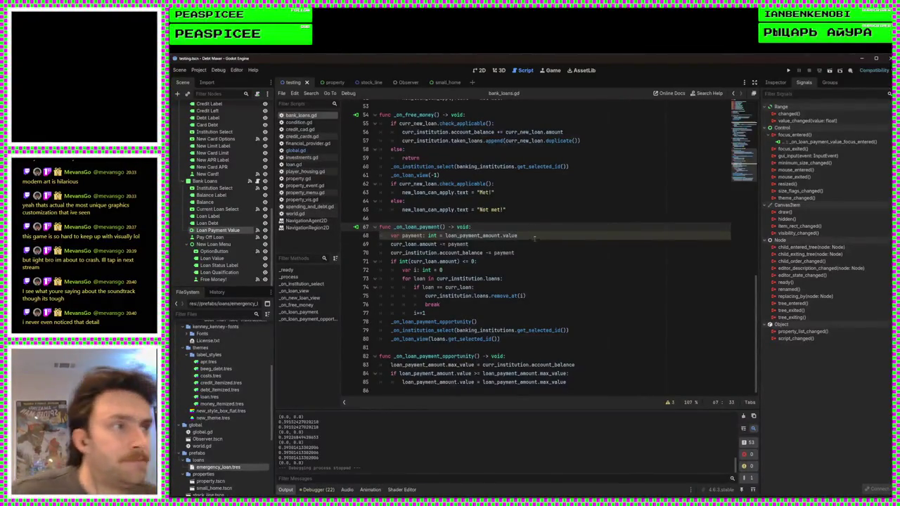
click(534, 236)
key(Return)
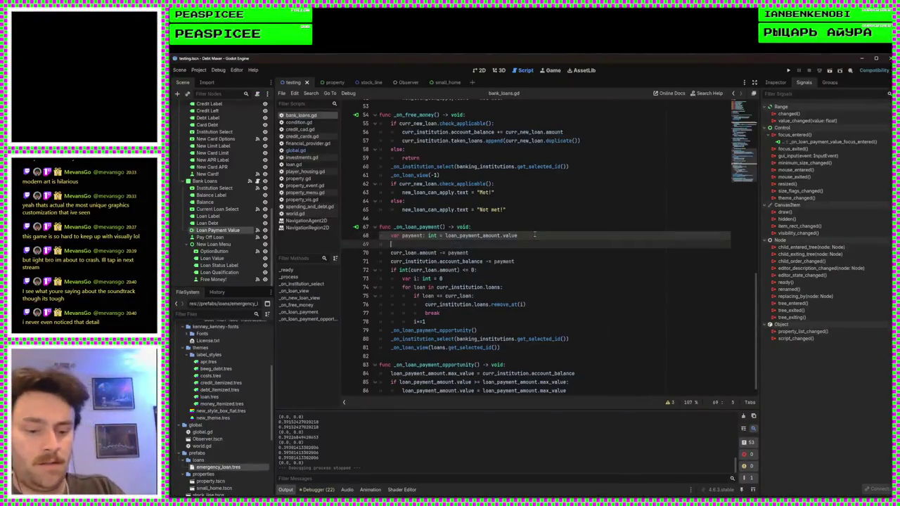
text(if payment)
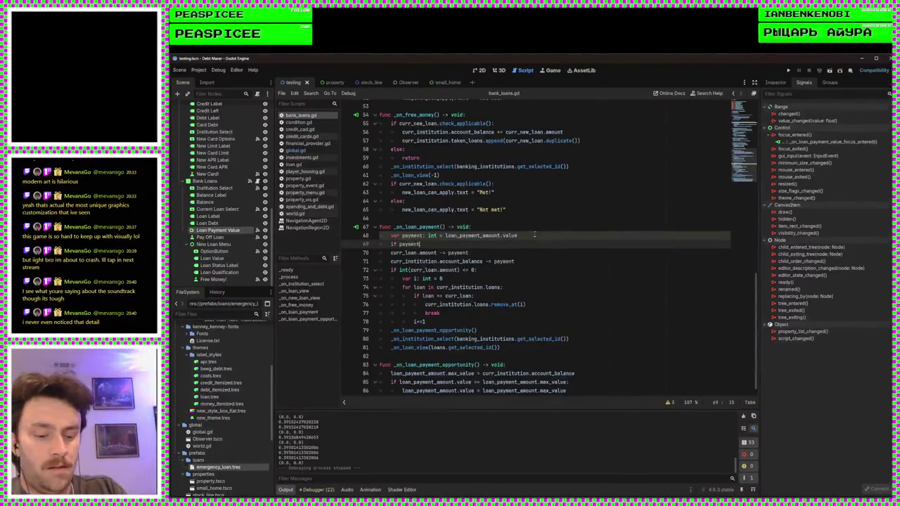
text( <= 0:)
key(Return)
text(return)
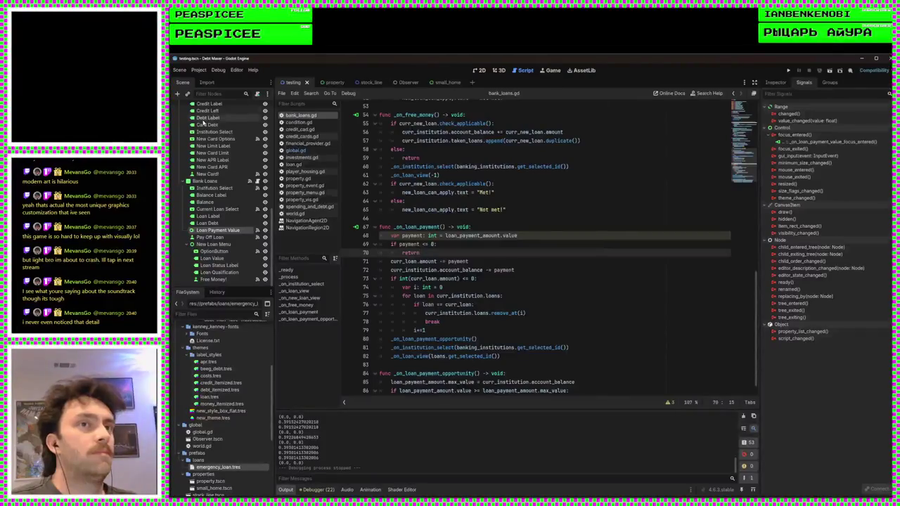
scroll(218, 162, up, 5)
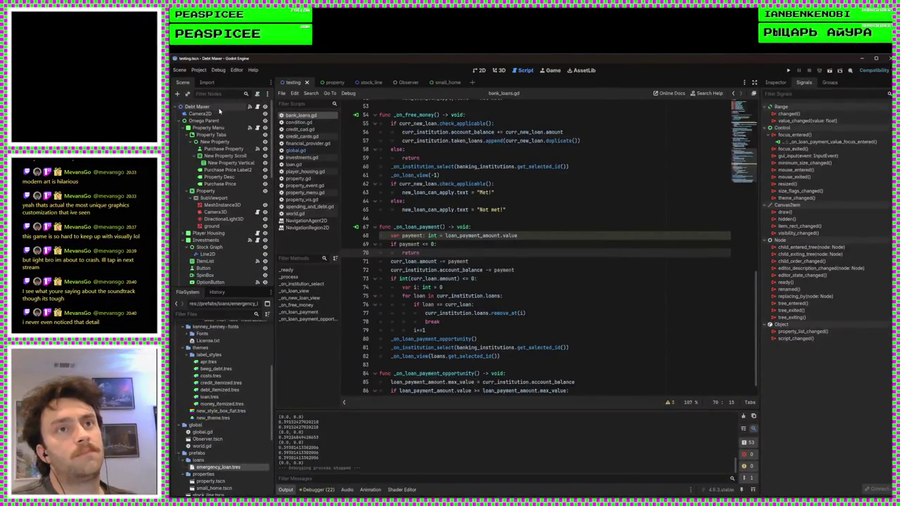
Add a new FinancialInstitution element to the Debt Maxer root's Financial Institutions list
click(218, 109)
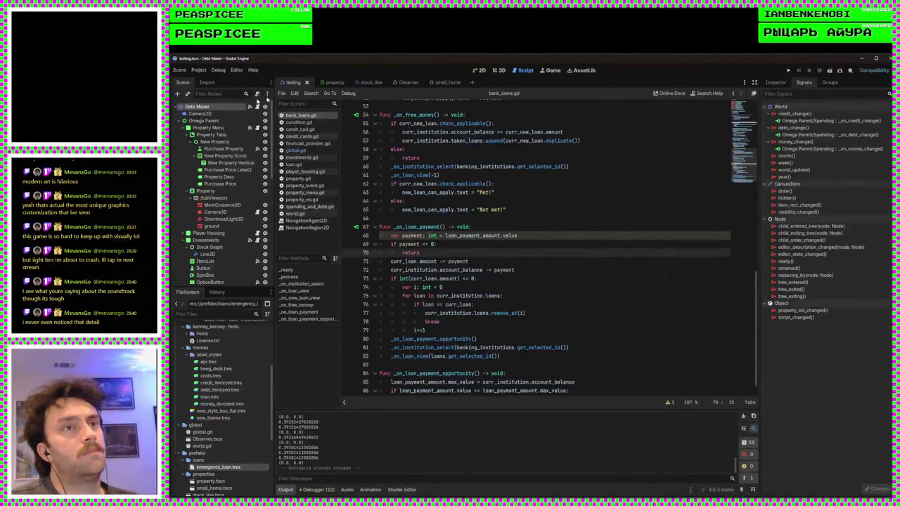
click(478, 70)
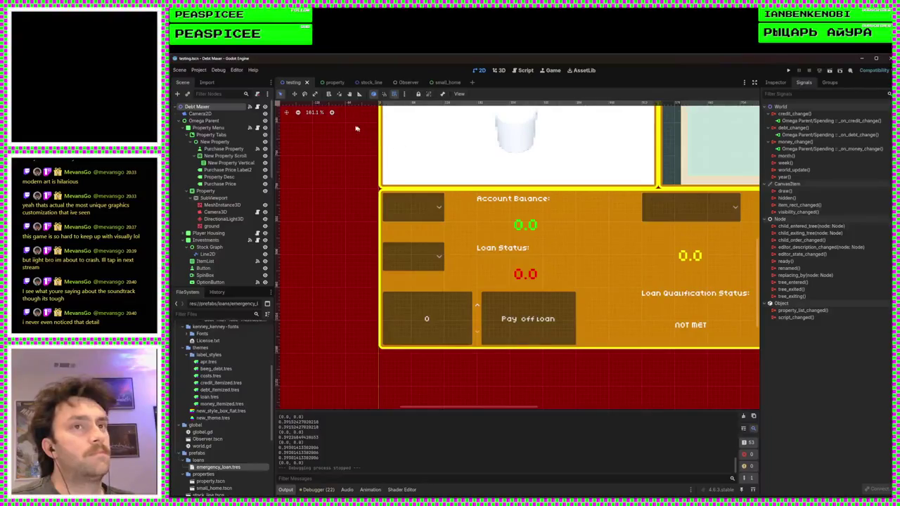
click(777, 82)
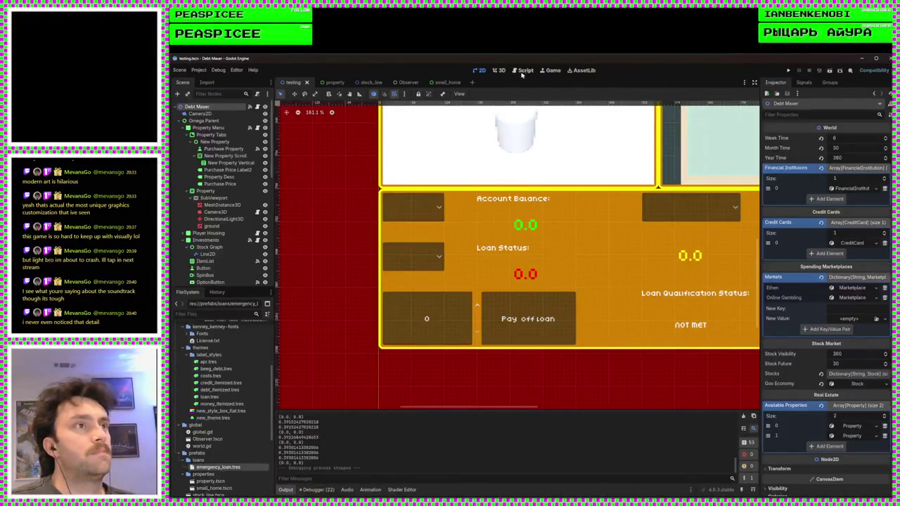
click(523, 70)
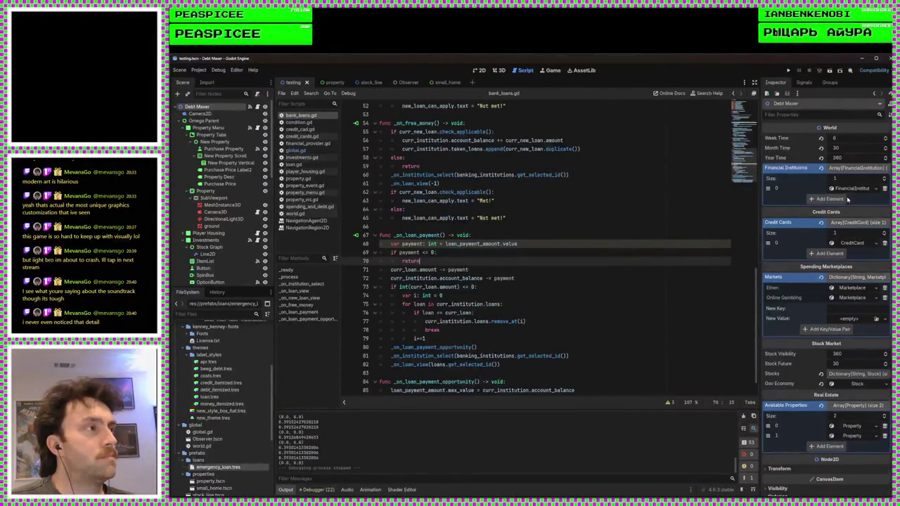
click(843, 200)
click(847, 199)
click(849, 217)
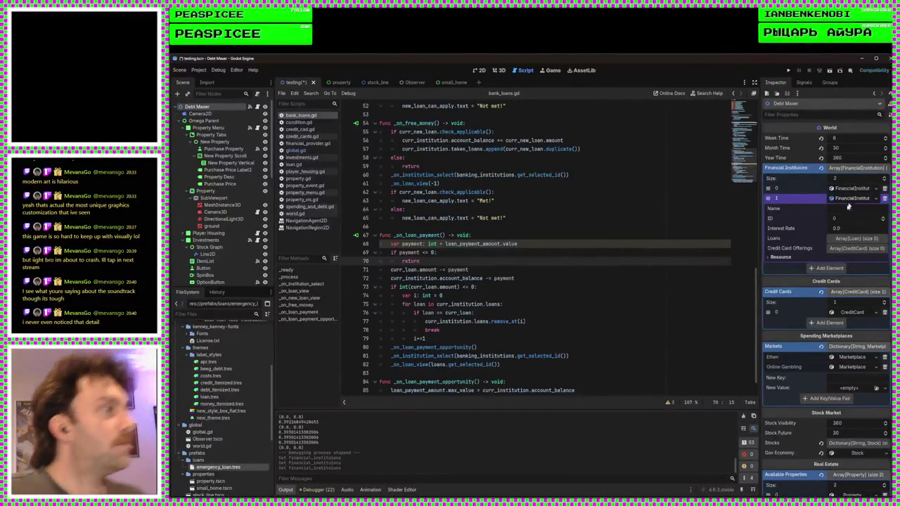
click(852, 190)
Set the second institution's name to Redwing, its ID to 1 and its interest rate to 0.01
click(853, 189)
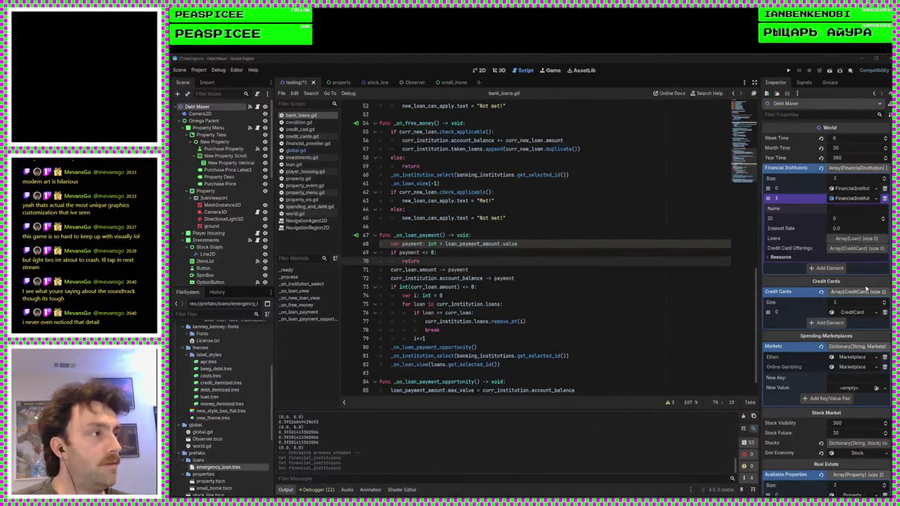
click(847, 209)
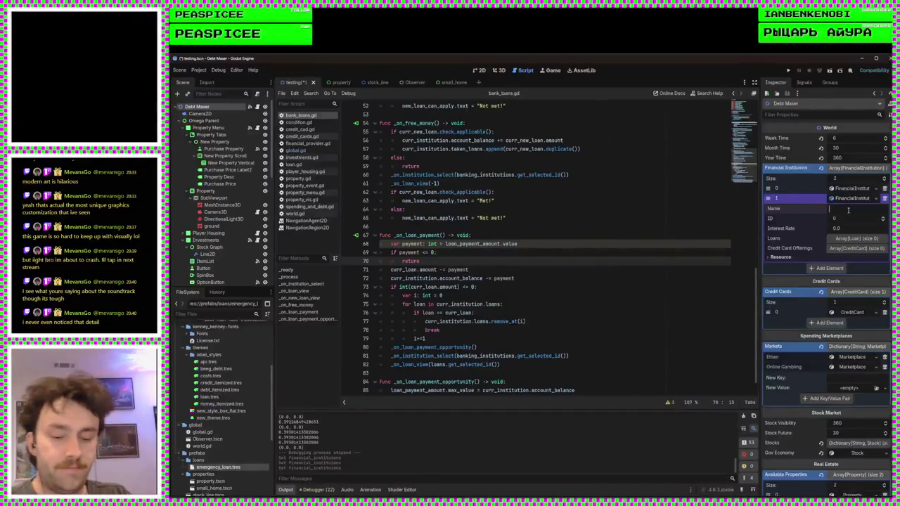
text(Redwing)
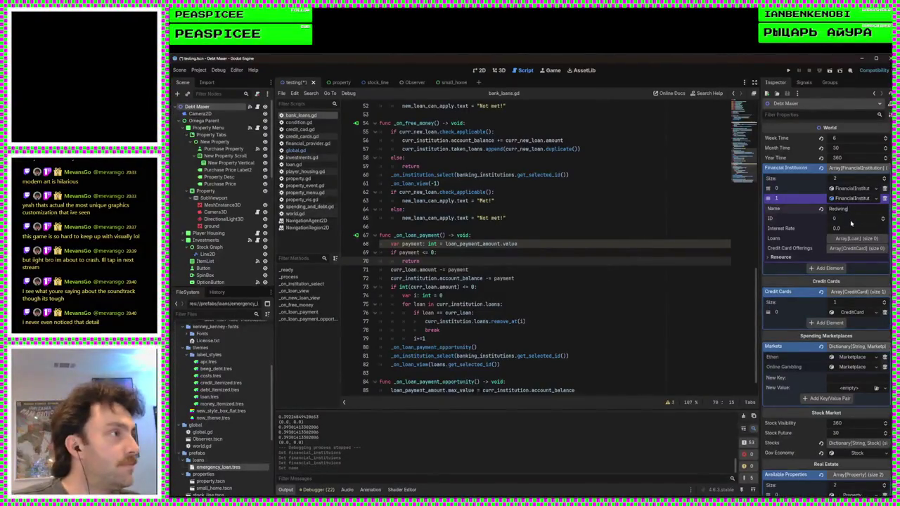
click(851, 222)
text(1)
click(843, 228)
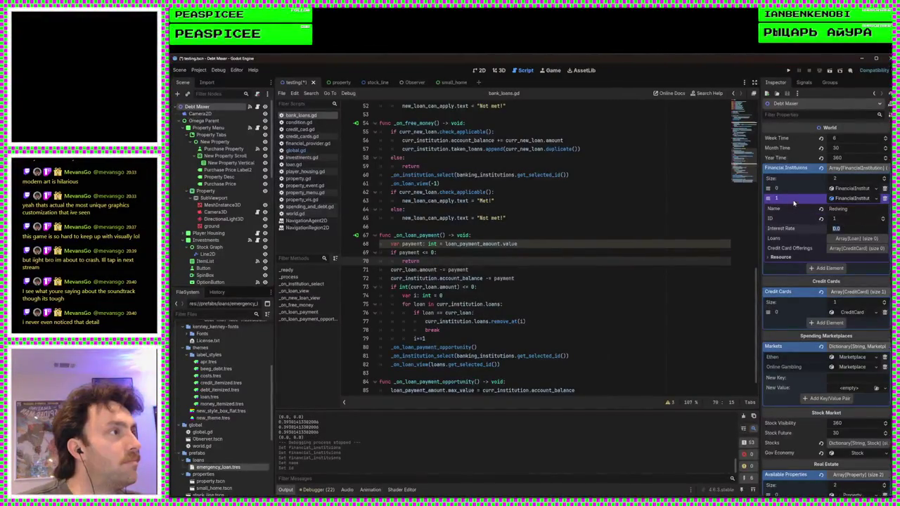
click(848, 189)
click(848, 189)
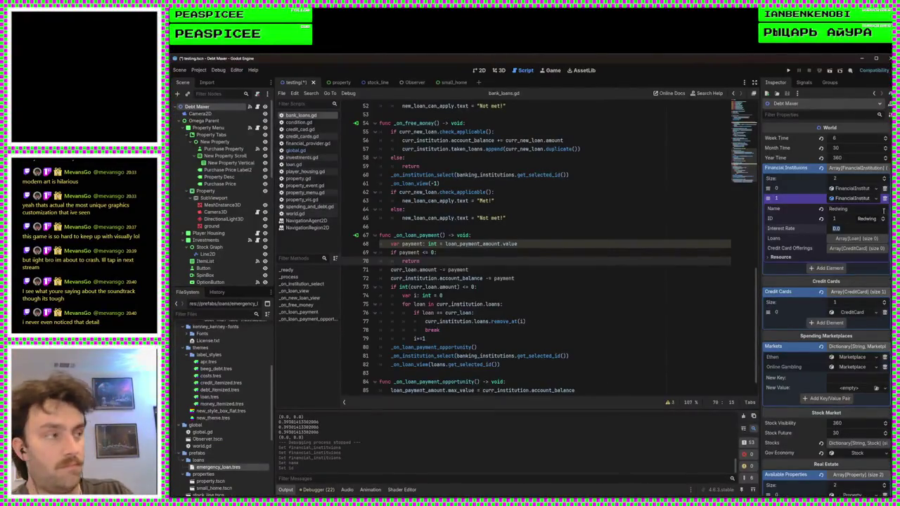
text(0)
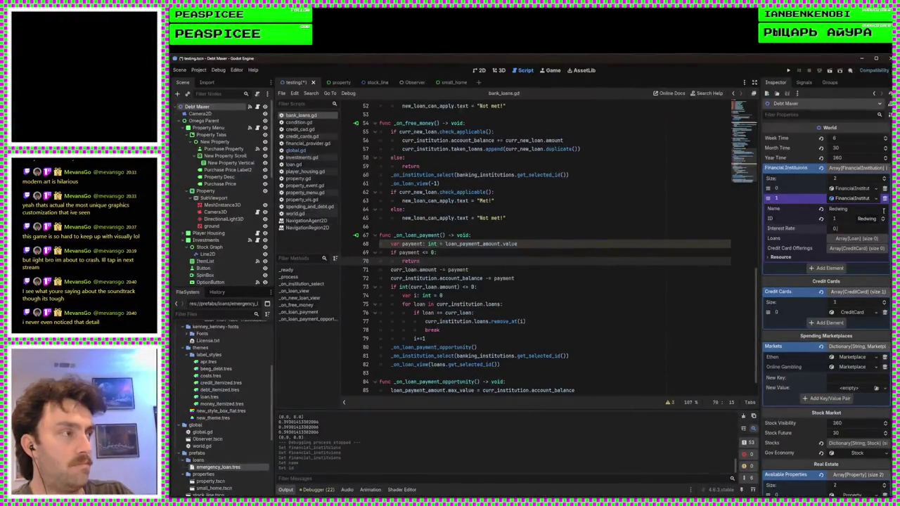
key(Return)
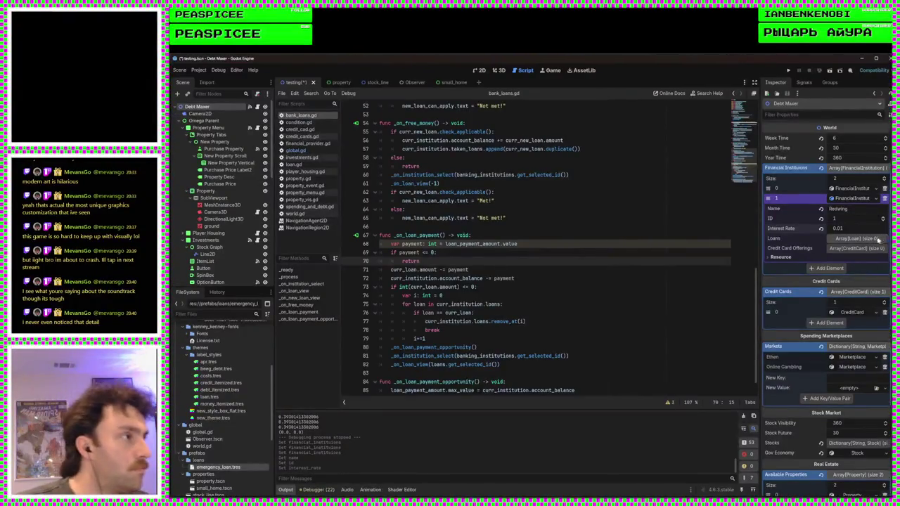
Add a new Loan to Redwing's Loans with offering party ID 1 and begin typing its name
click(856, 239)
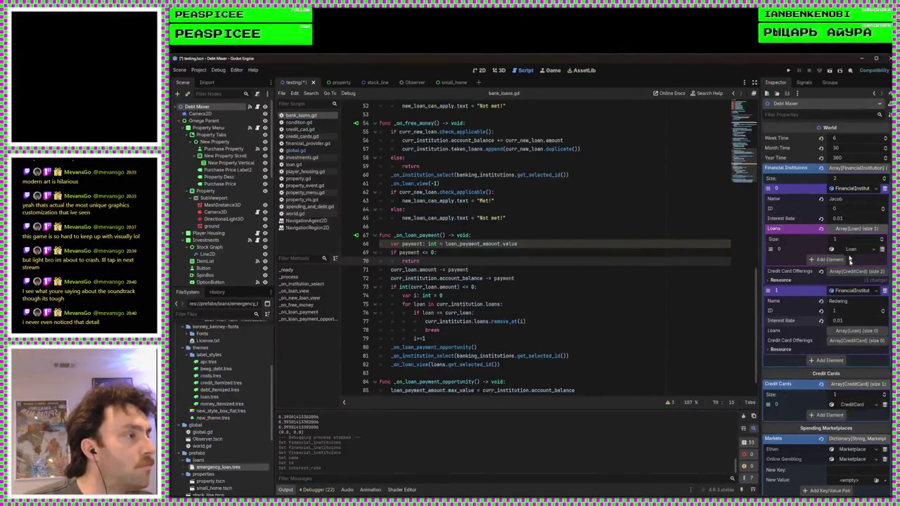
click(850, 284)
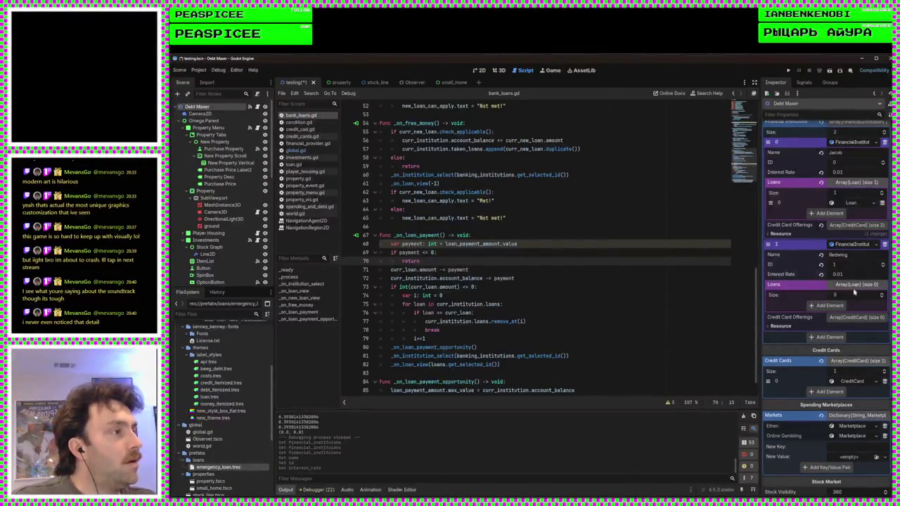
click(839, 305)
click(856, 305)
click(843, 323)
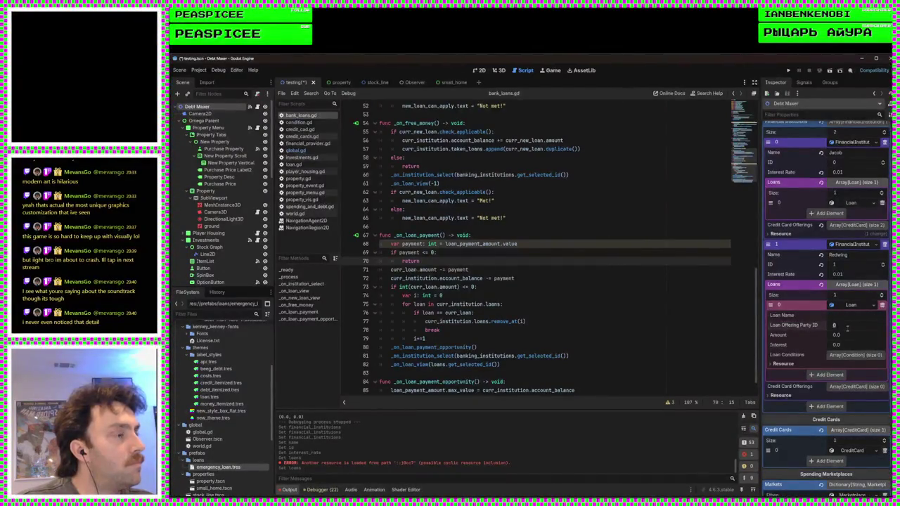
drag(846, 327, 843, 315)
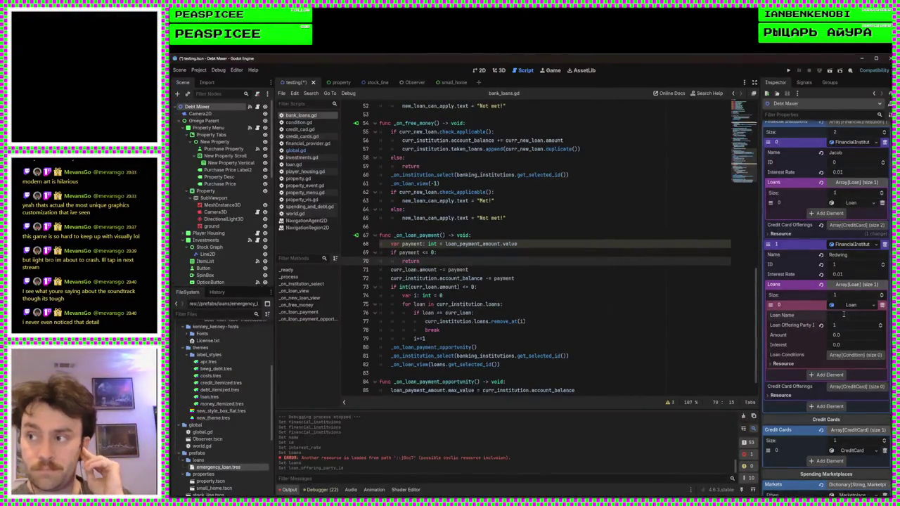
text(As)
text(ring)
text( Property Owner)
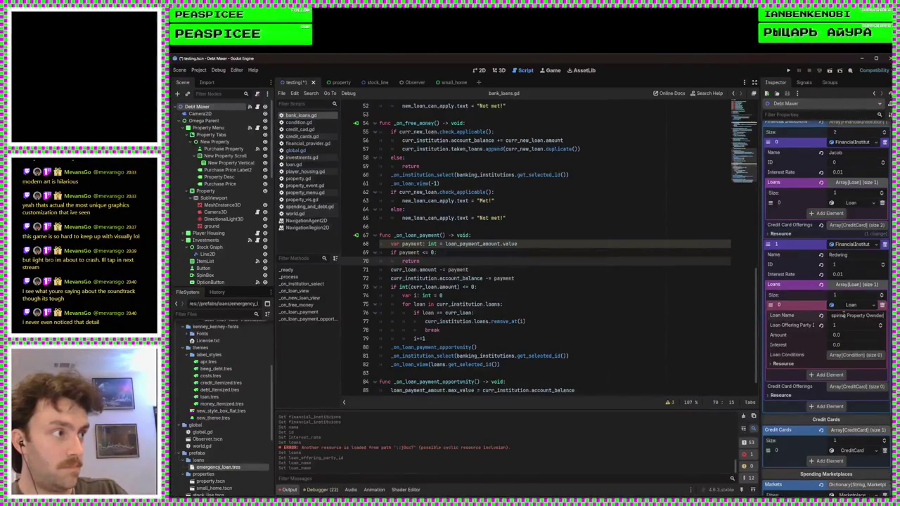
text(n)
text( Loan)
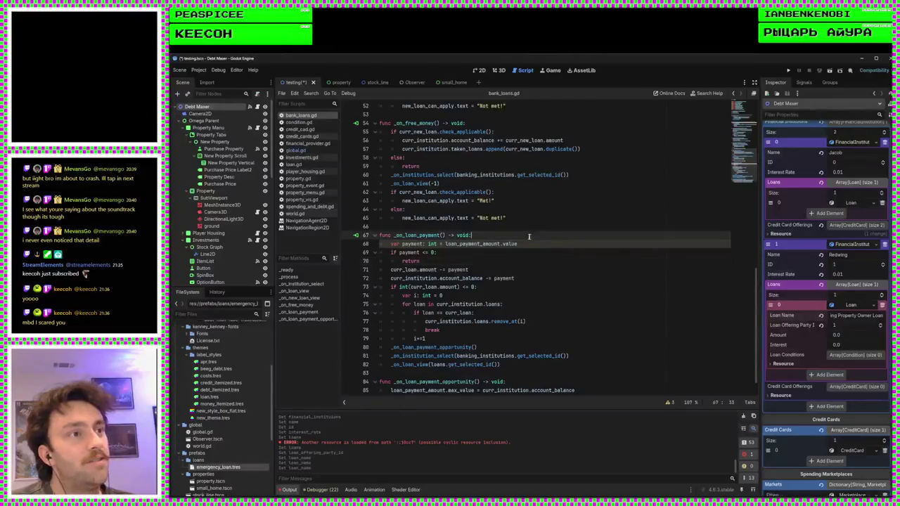
Place the caret after the unfinished return on line 70 of bank_loans.gd
click(519, 262)
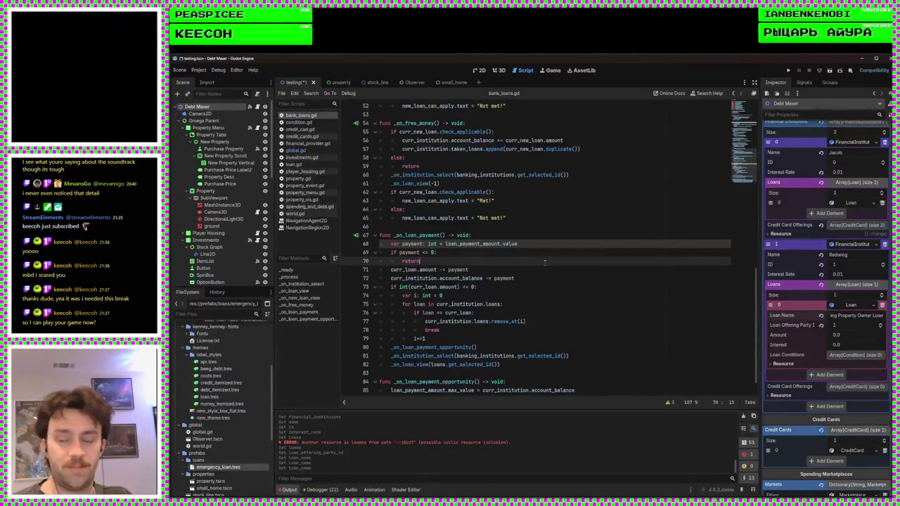
Complete the word 'return' on line 70 so the handler exits when payment is zero or less
text(rn)
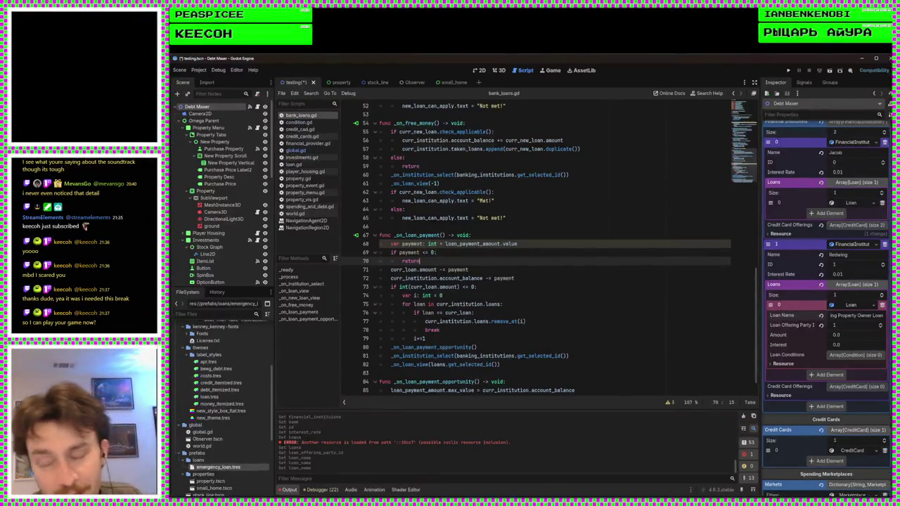
click(499, 373)
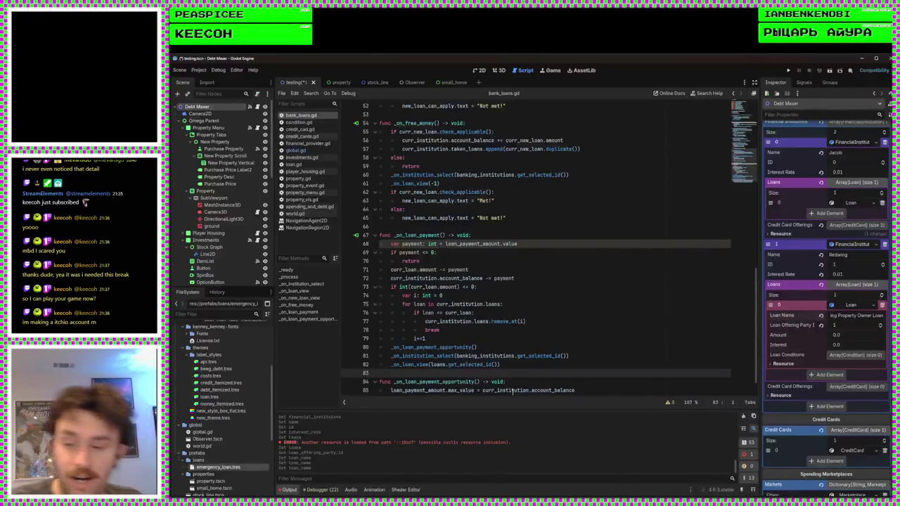
scroll(515, 380, down, 1)
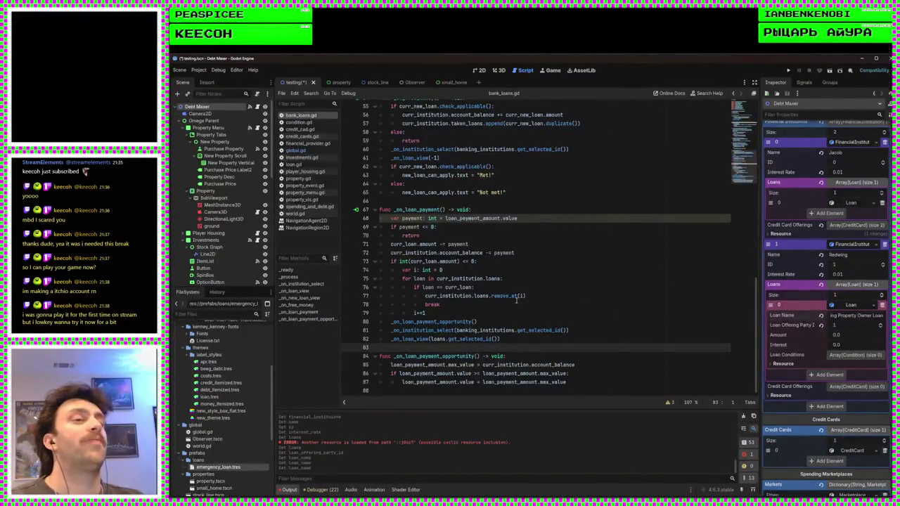
click(534, 340)
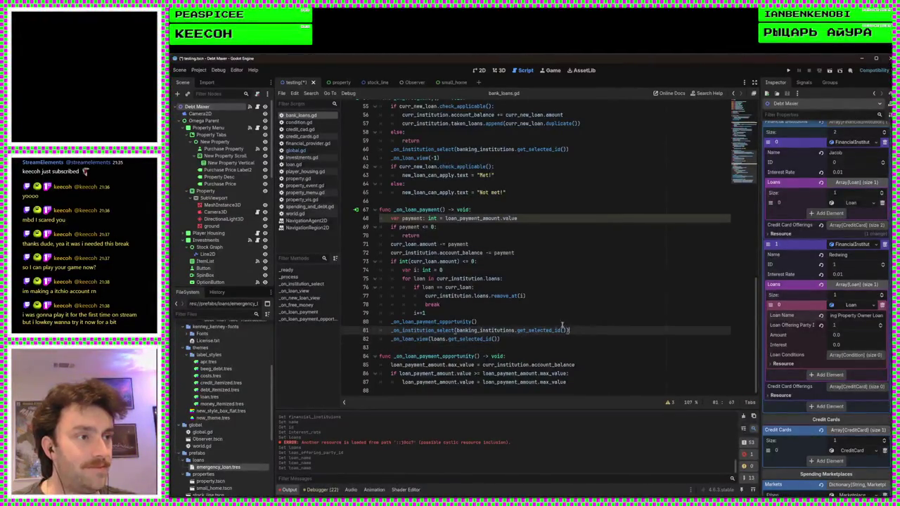
click(549, 295)
click(527, 252)
click(530, 235)
click(528, 209)
click(517, 201)
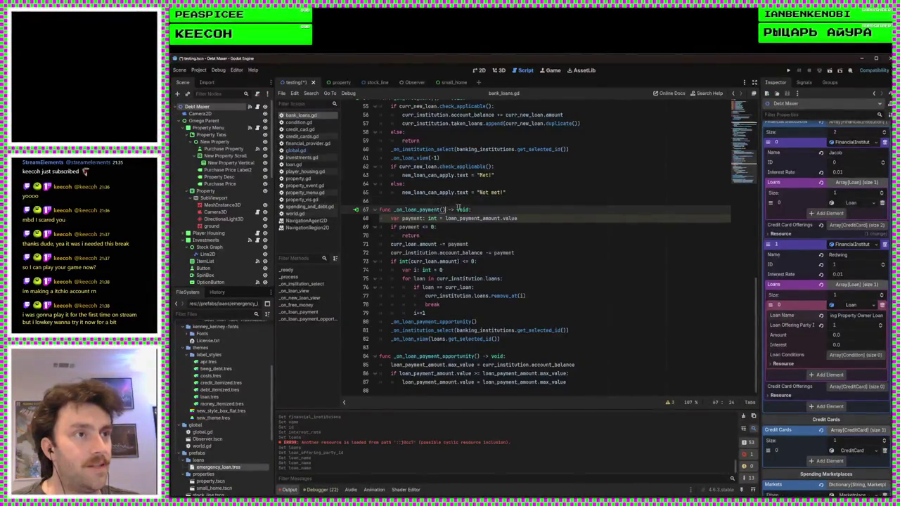
click(438, 347)
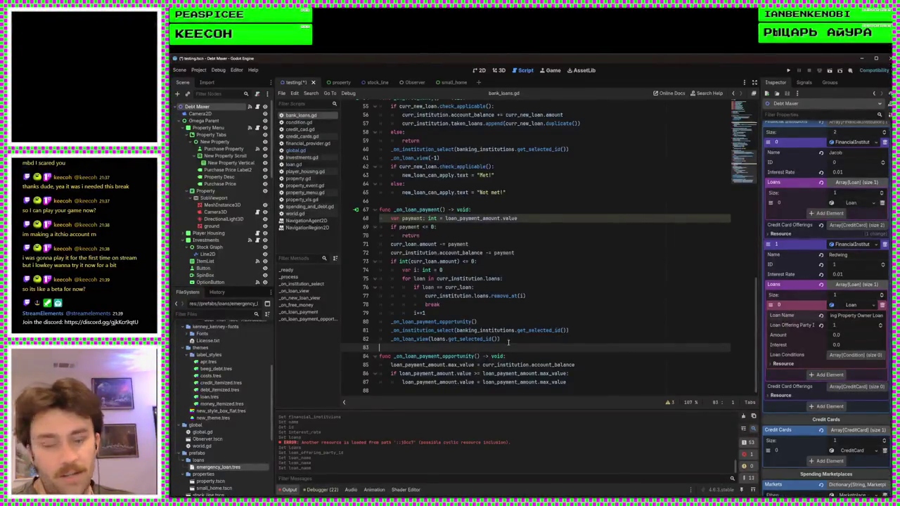
click(466, 202)
scroll(557, 303, up, 3)
scroll(555, 313, down, 3)
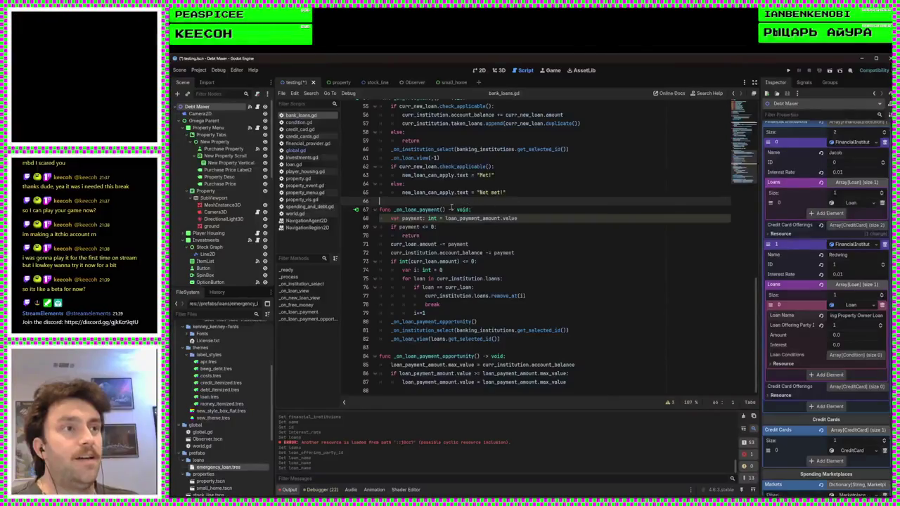
click(465, 348)
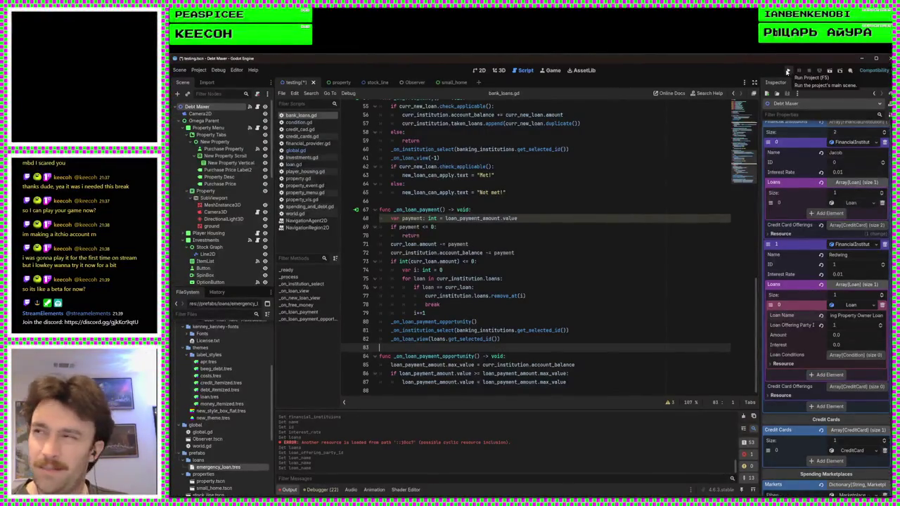
Review the institution and loan refresh calls and the line removing the paid-off loan in _on_loan_payment
click(516, 340)
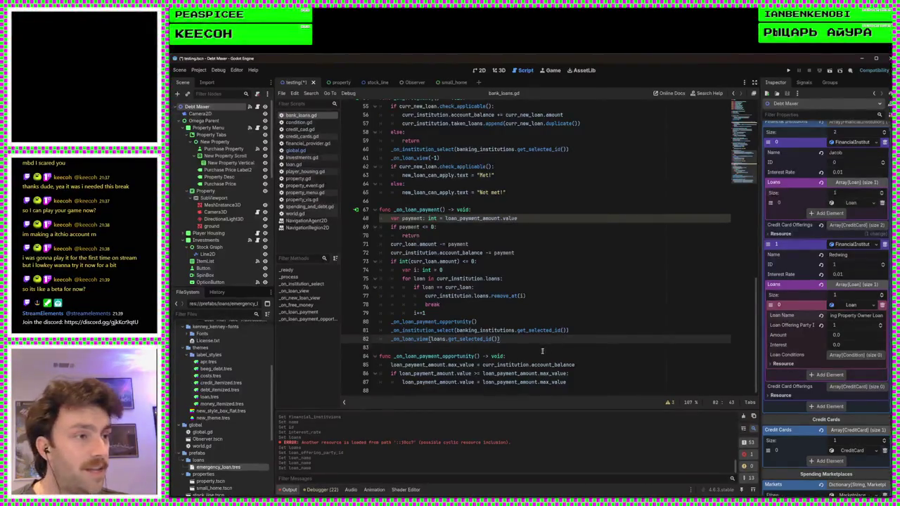
click(541, 349)
click(575, 330)
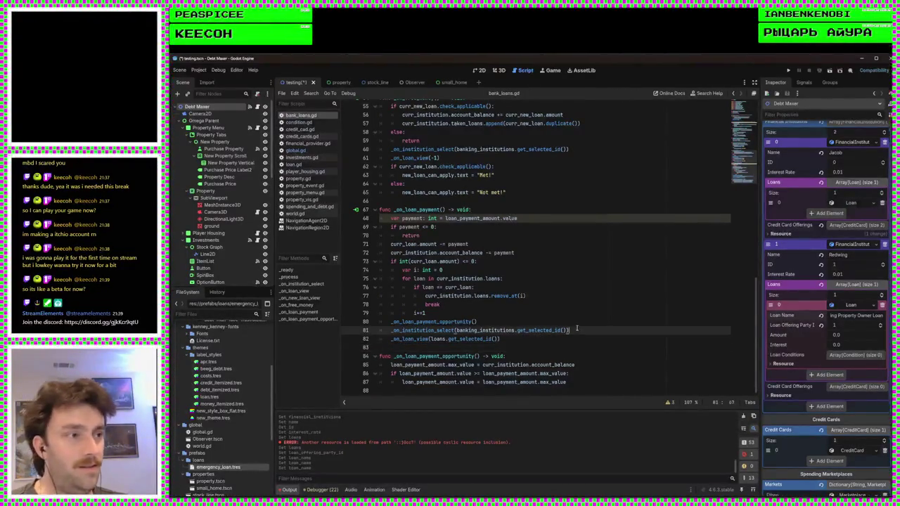
click(567, 358)
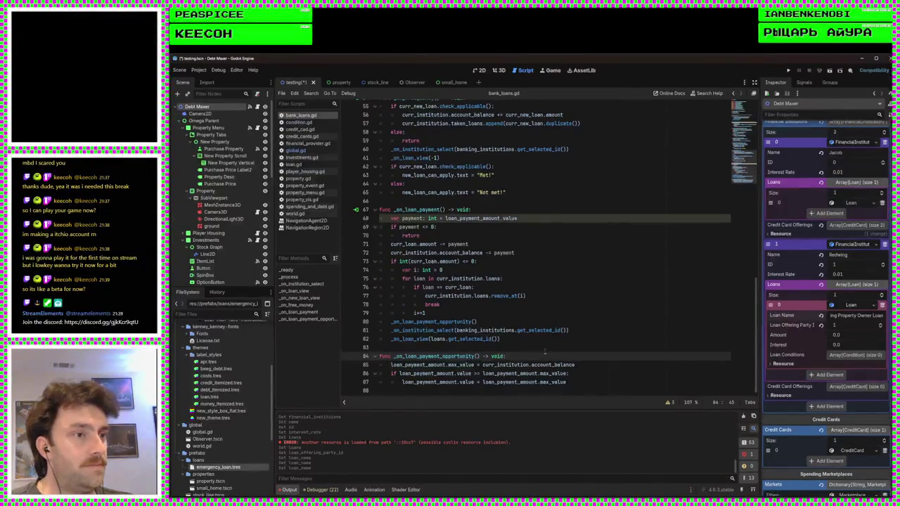
click(547, 349)
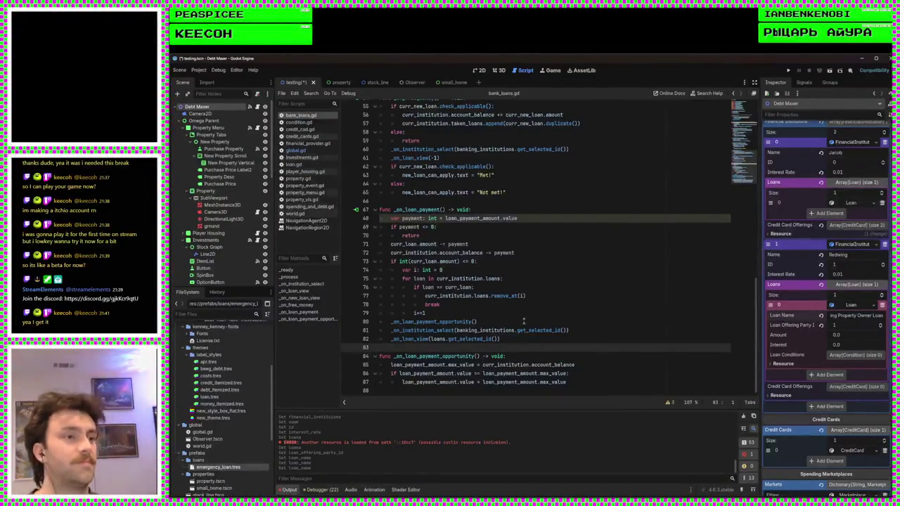
click(577, 329)
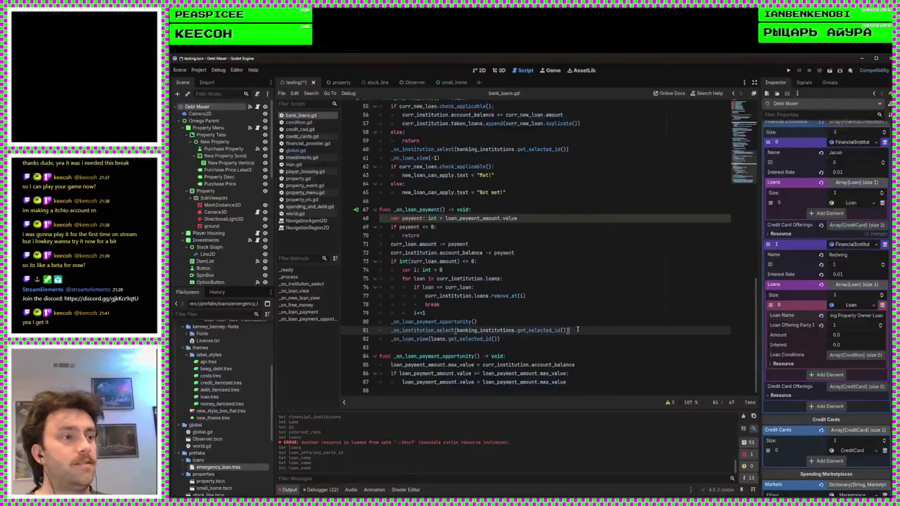
click(551, 295)
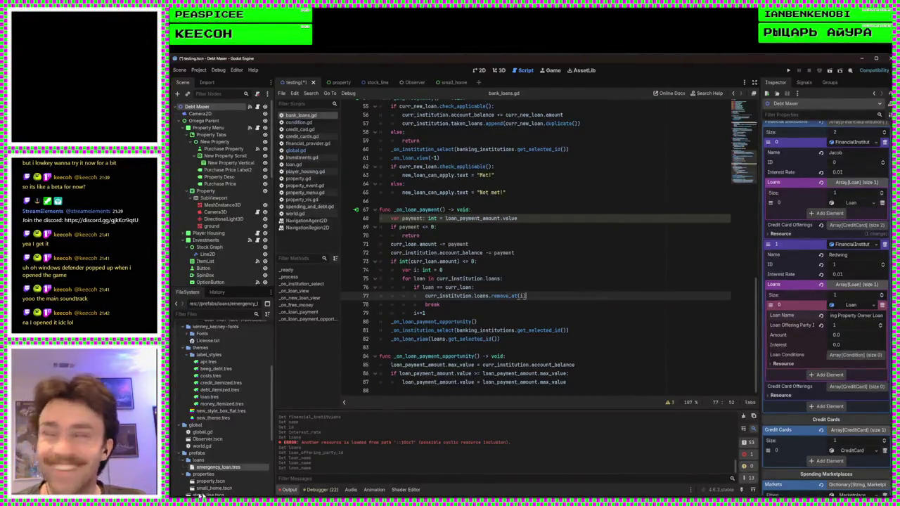
click(625, 355)
key(Up)
key(Up)
key(Up)
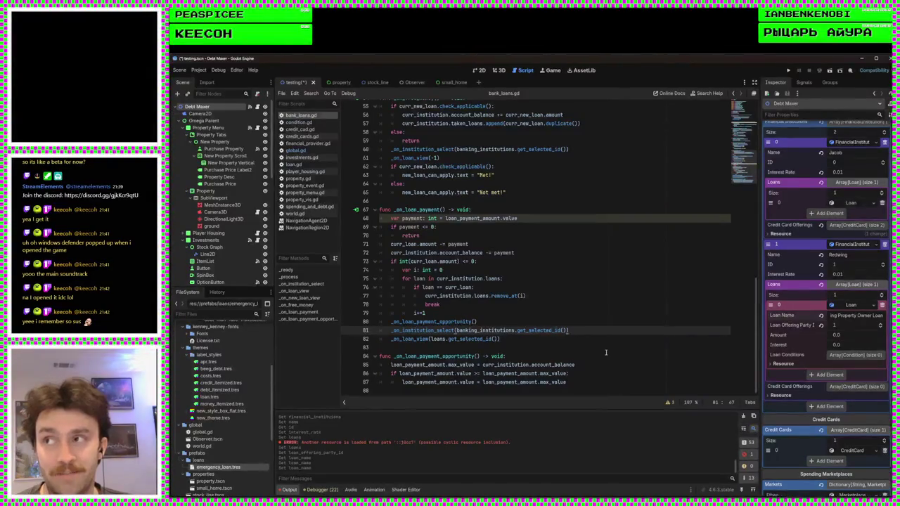
click(586, 341)
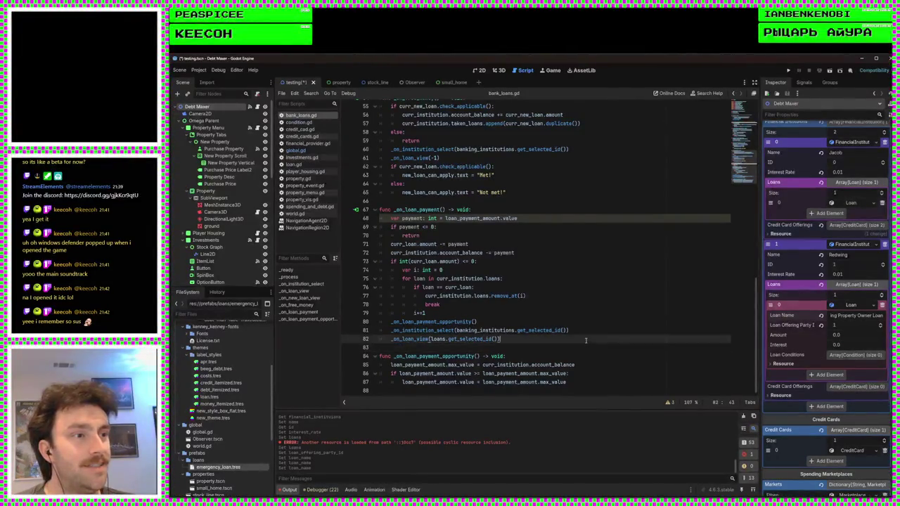
click(573, 348)
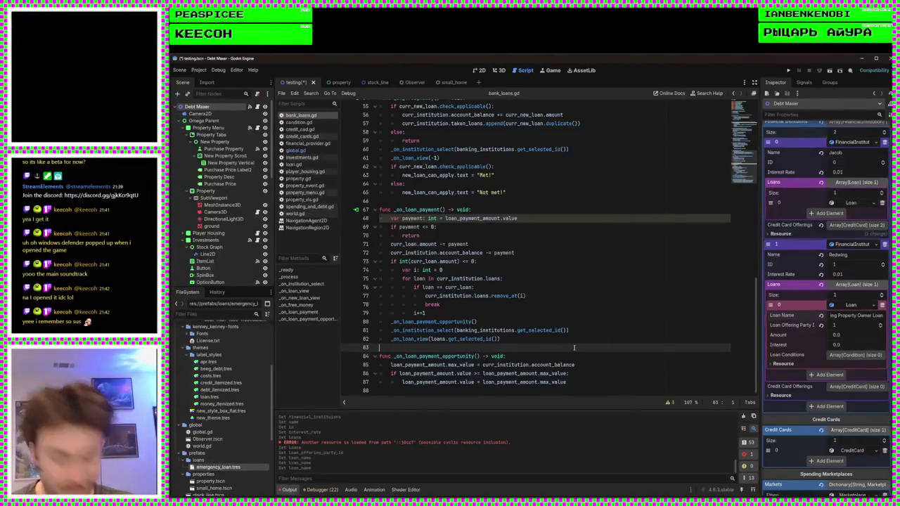
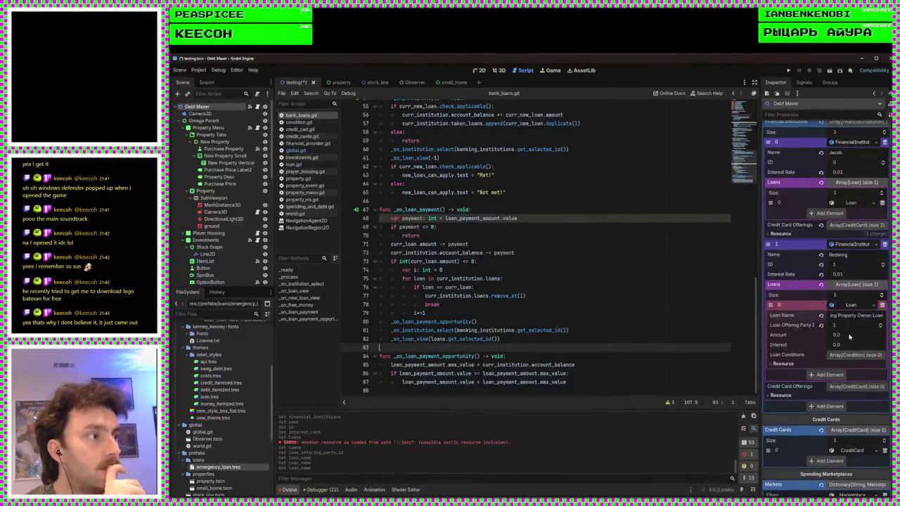
Add a new Condition element to the Redwing loan's Loan Conditions and set its value expectation
click(846, 355)
click(833, 377)
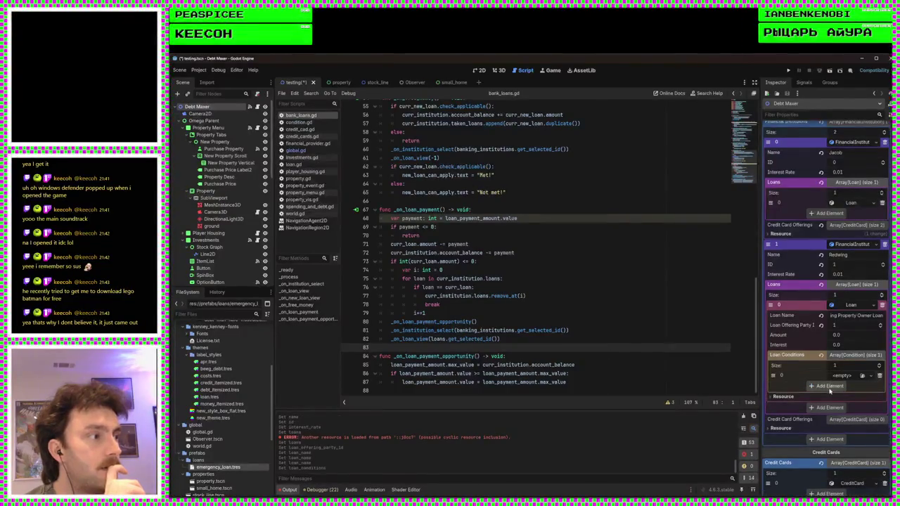
click(854, 376)
click(844, 386)
click(851, 376)
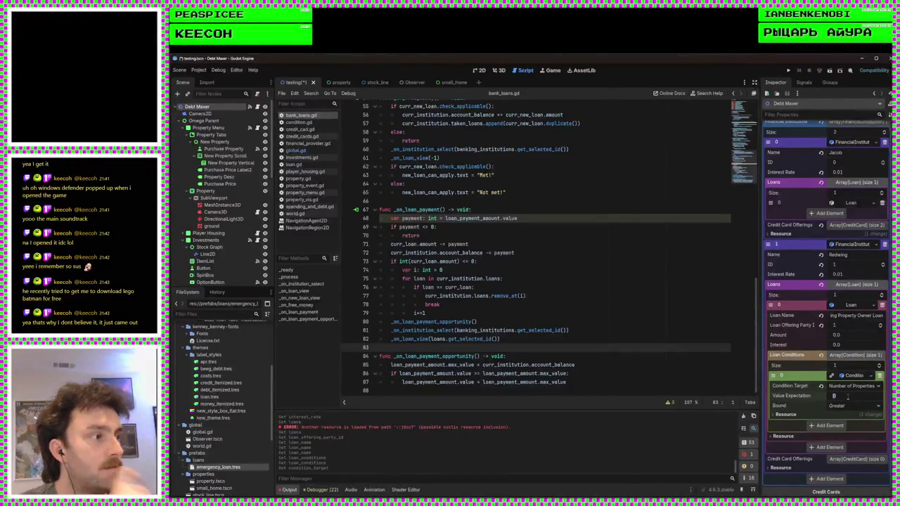
click(848, 396)
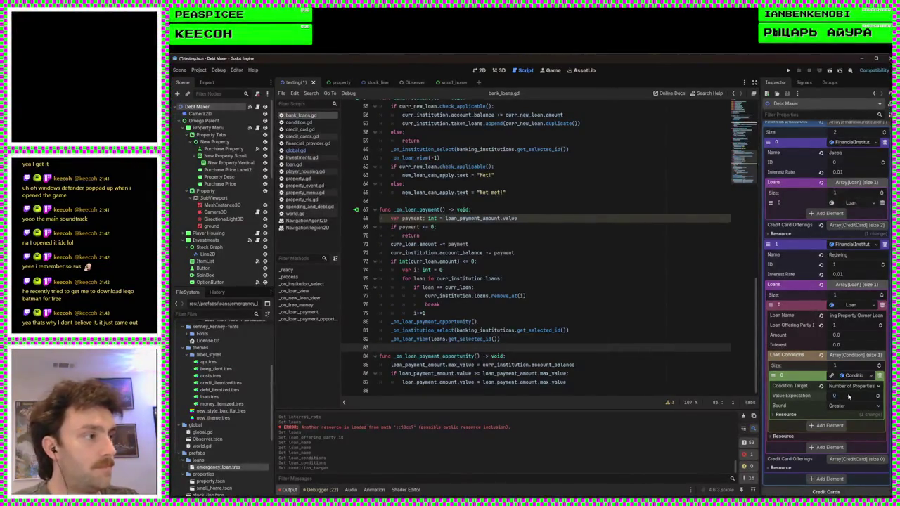
scroll(847, 395, down, 2)
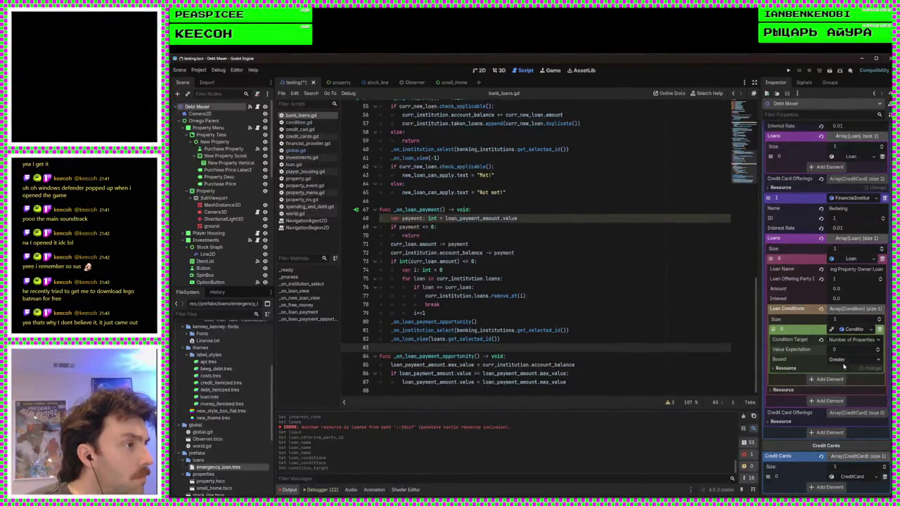
Set the loan Amount to 50000 and Interest to 20, then save the scene
click(866, 287)
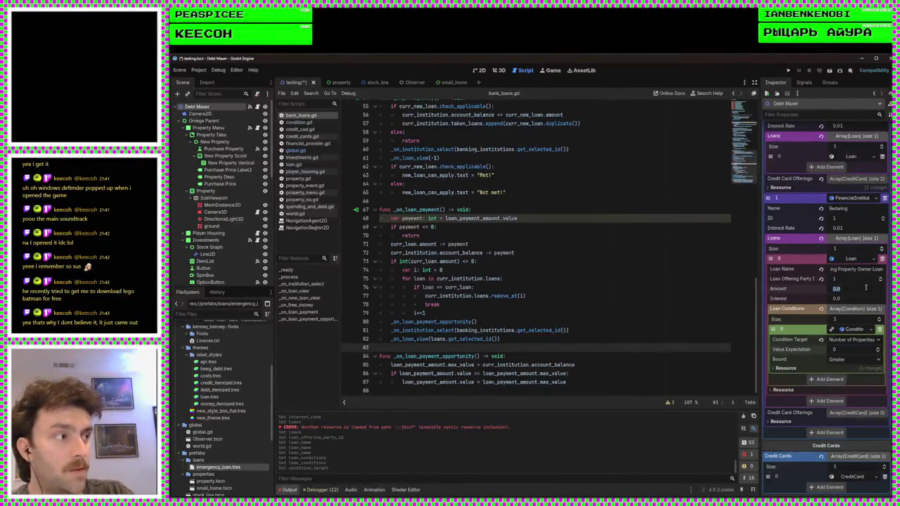
text(50000)
key(Return)
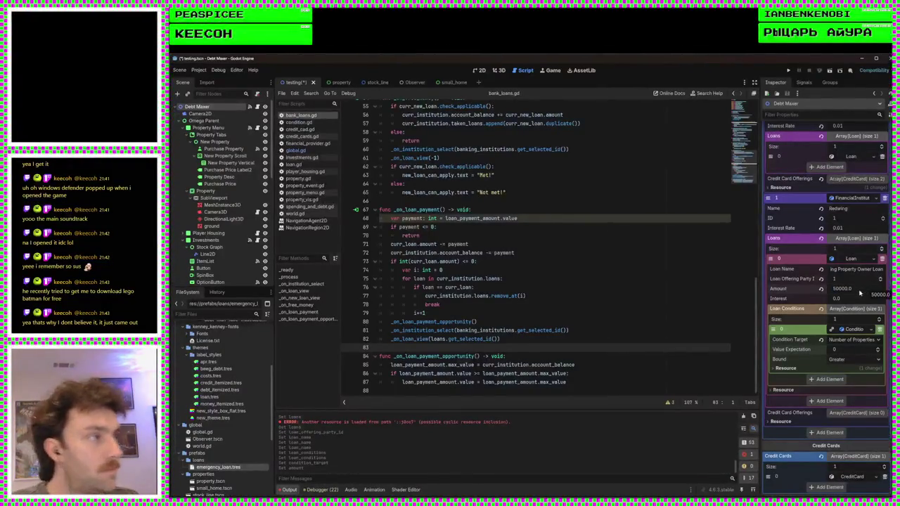
click(854, 298)
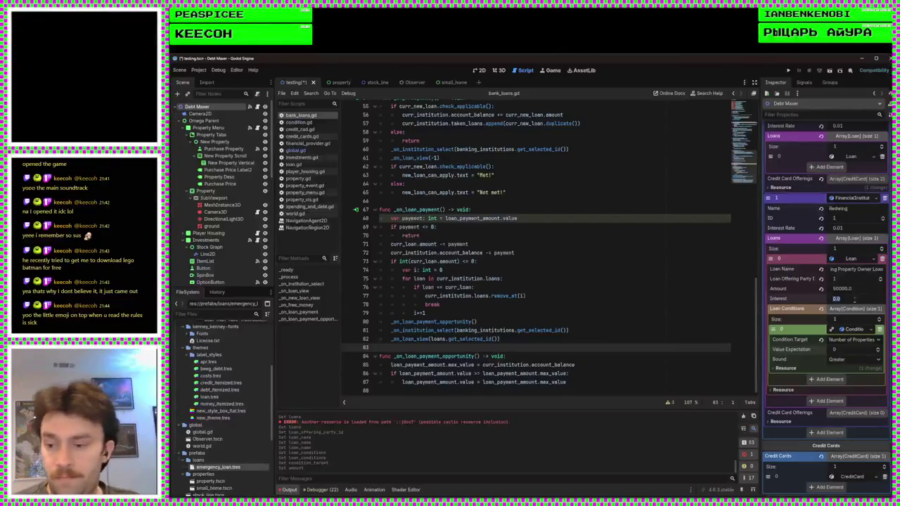
text(20)
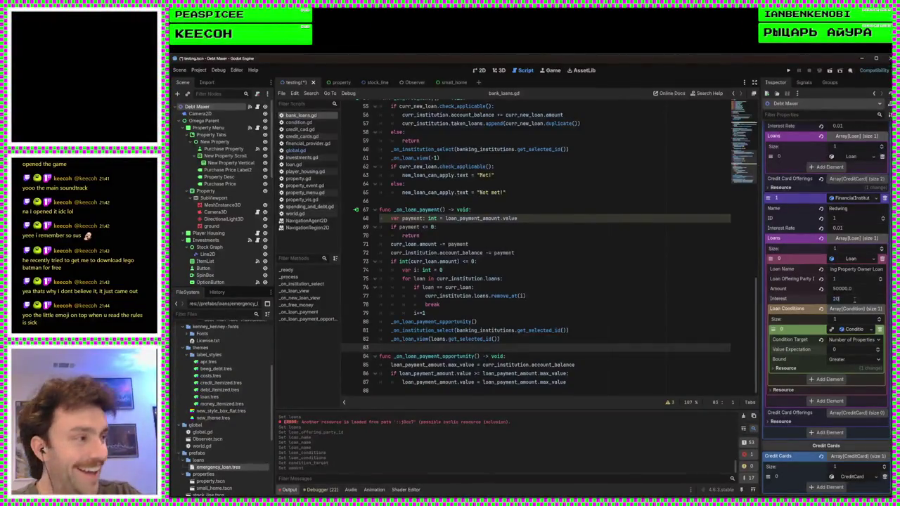
key(Return)
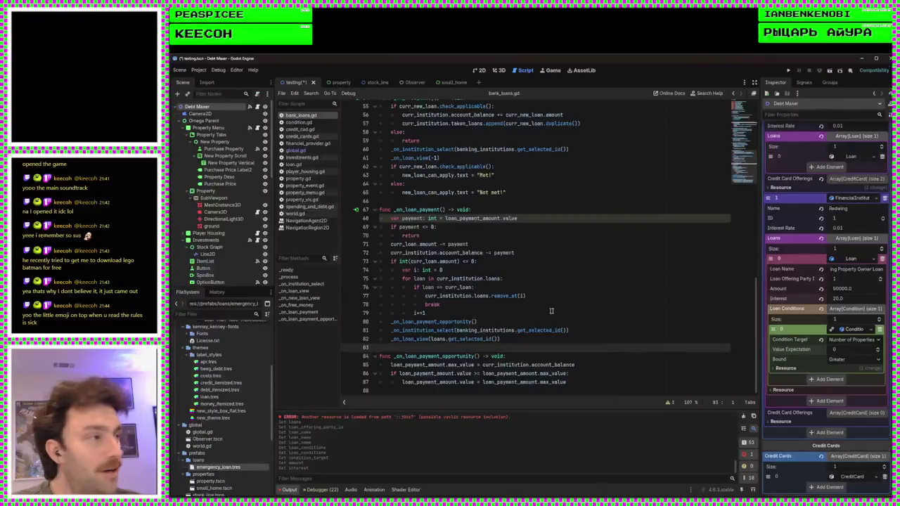
click(598, 313)
key(ctrl+s)
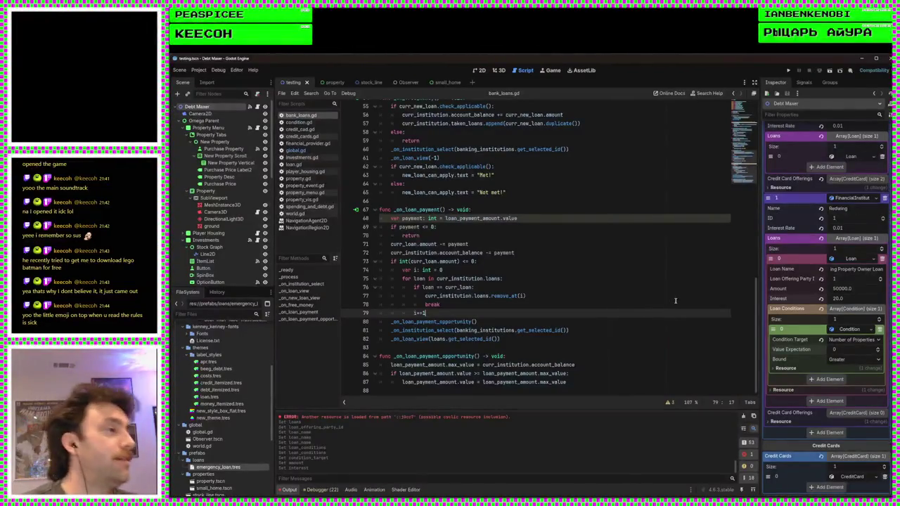
Review the loan payment, loan removal and institution selection code in bank_loans.gd, then run the game
click(578, 322)
click(552, 296)
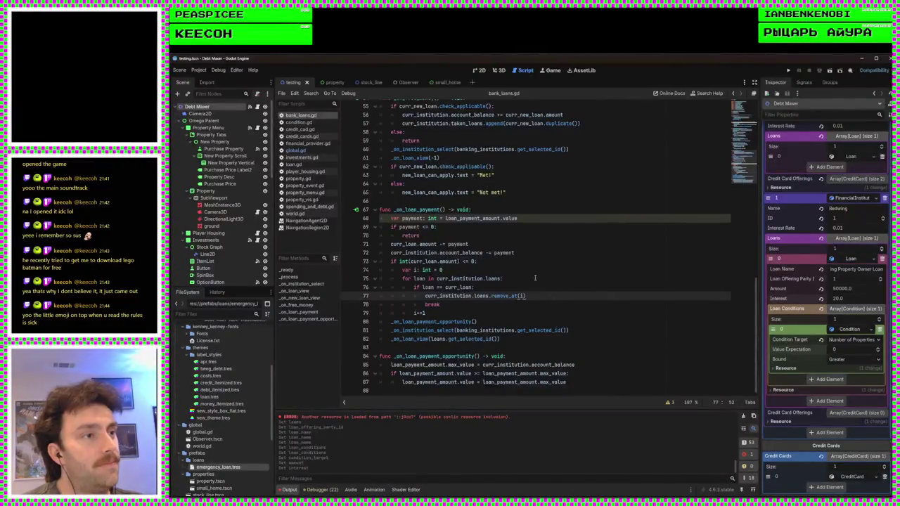
click(535, 279)
click(608, 150)
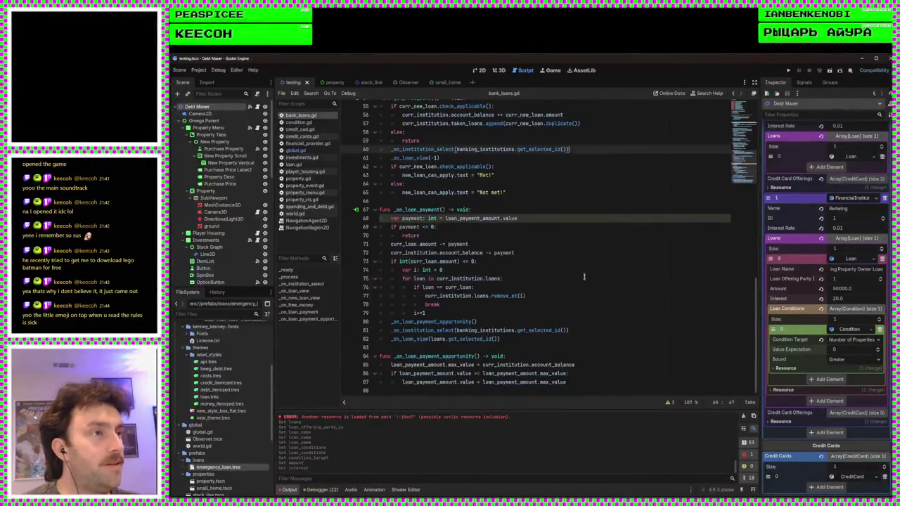
click(613, 391)
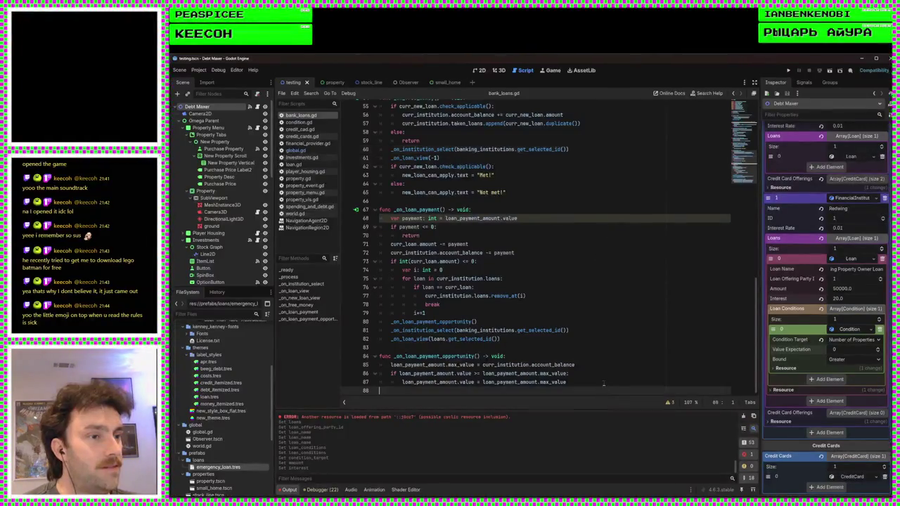
click(576, 348)
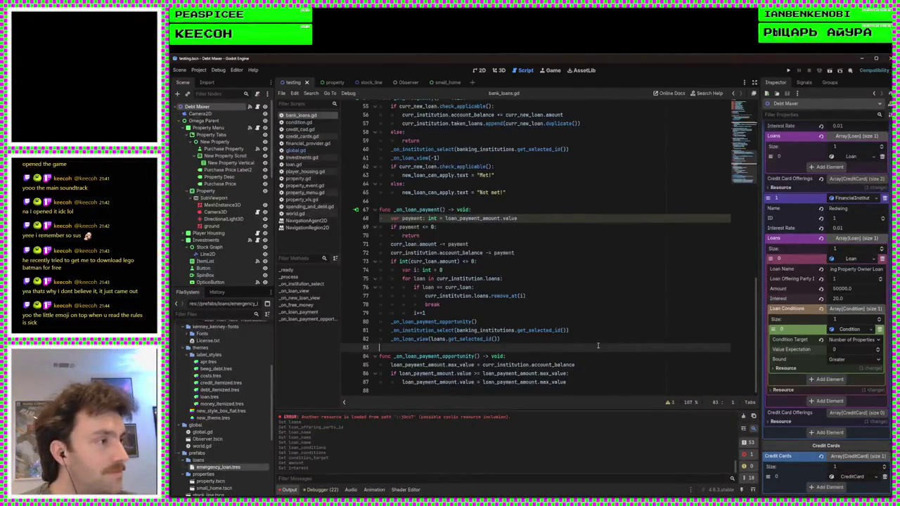
click(788, 70)
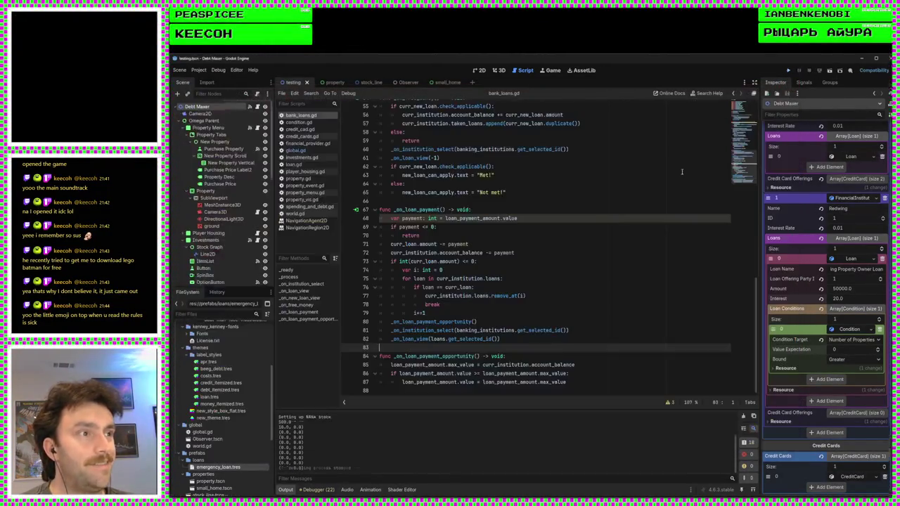
Close the game and select the bank panel's loan dropdown (OptionButton) in the 2D view
click(808, 70)
click(480, 70)
scroll(520, 281, down, 3)
click(535, 290)
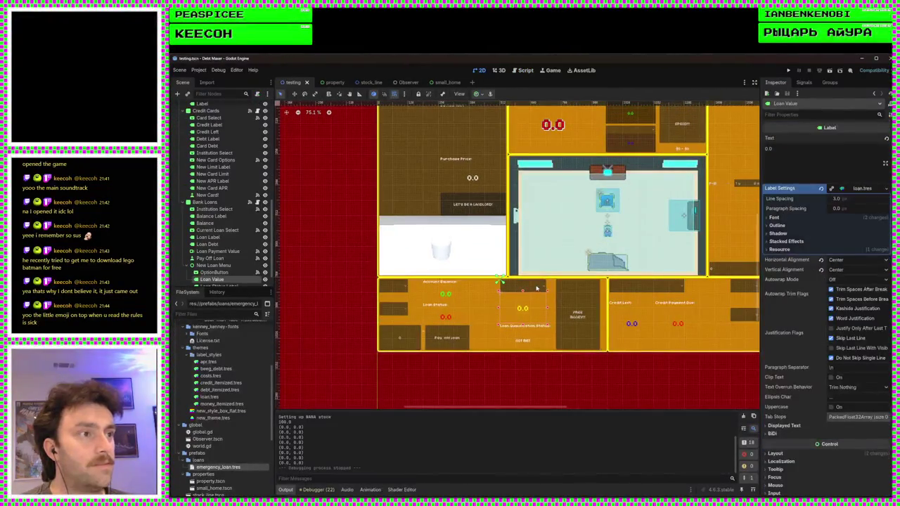
click(537, 287)
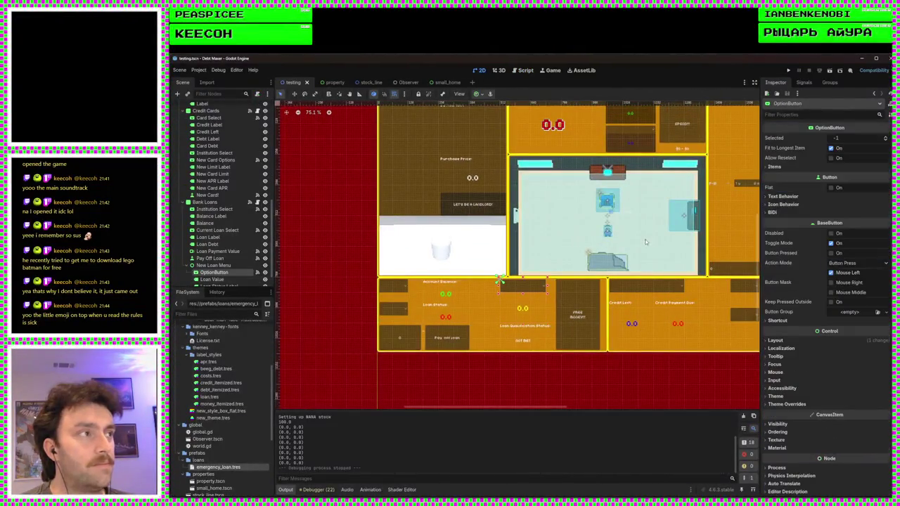
Set the dropdown's Autowrap Mode to Word, keeping overrun at Trim Nothing, and relaunch the game
click(783, 196)
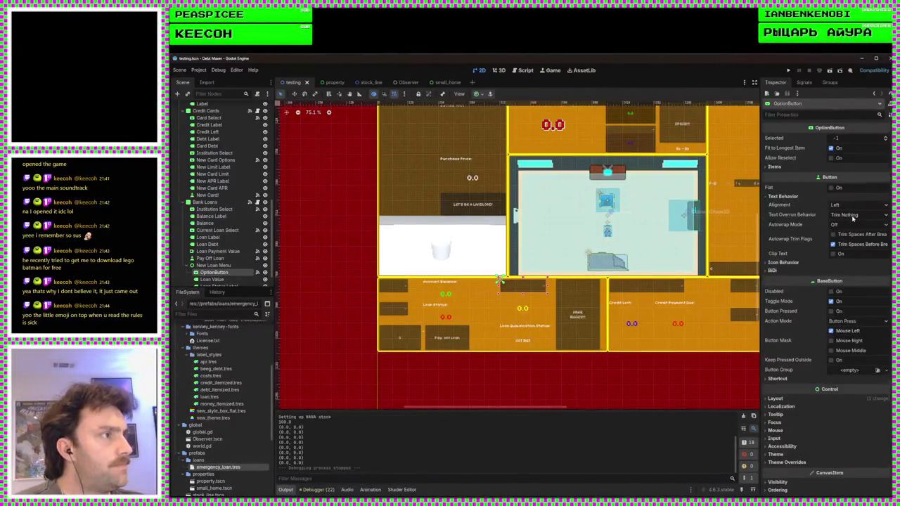
click(851, 215)
click(843, 225)
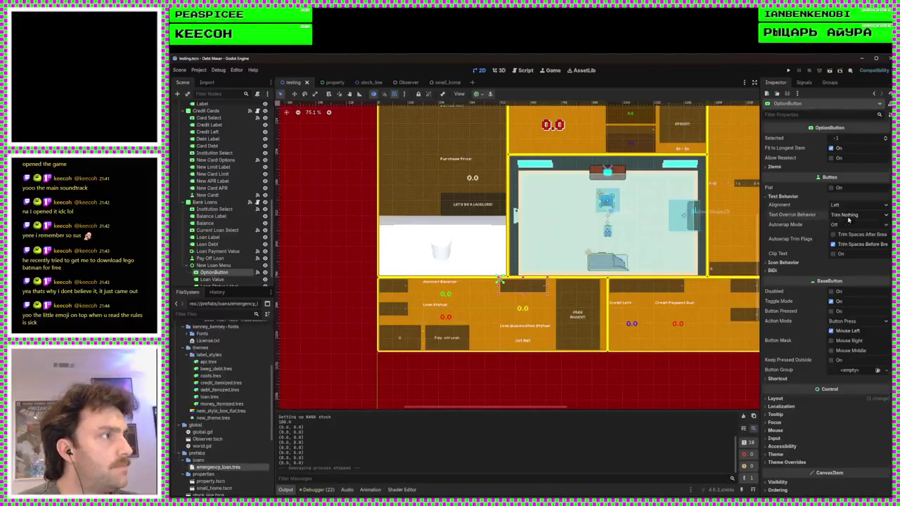
click(854, 224)
click(847, 250)
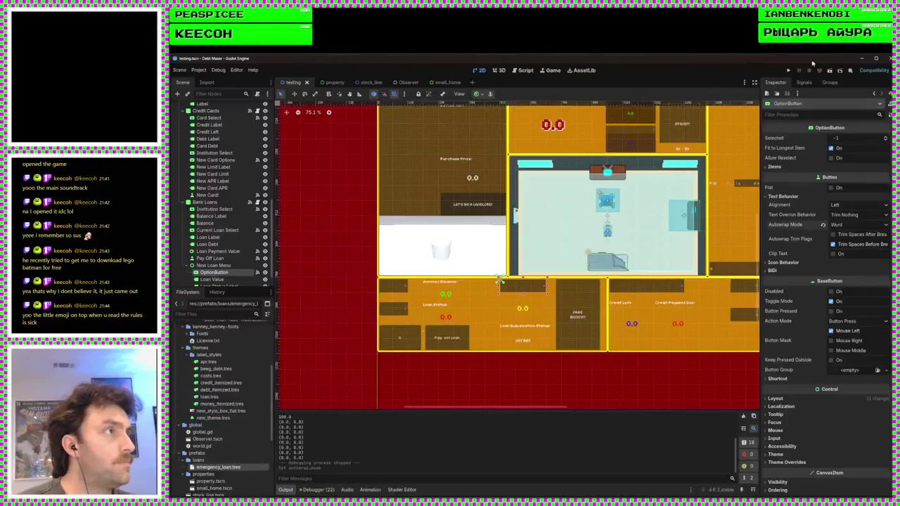
click(789, 70)
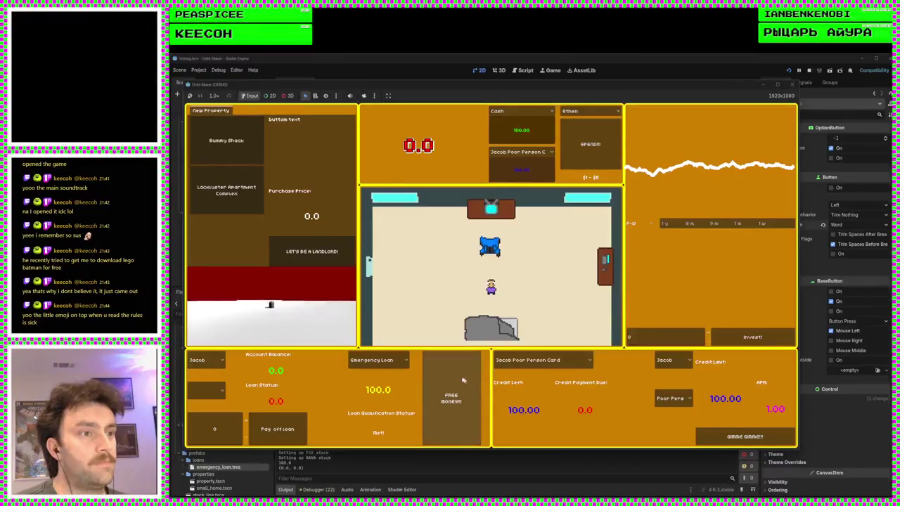
In the game, choose Redwing and take out its Aspiring Property Owner Loan
click(379, 359)
click(378, 373)
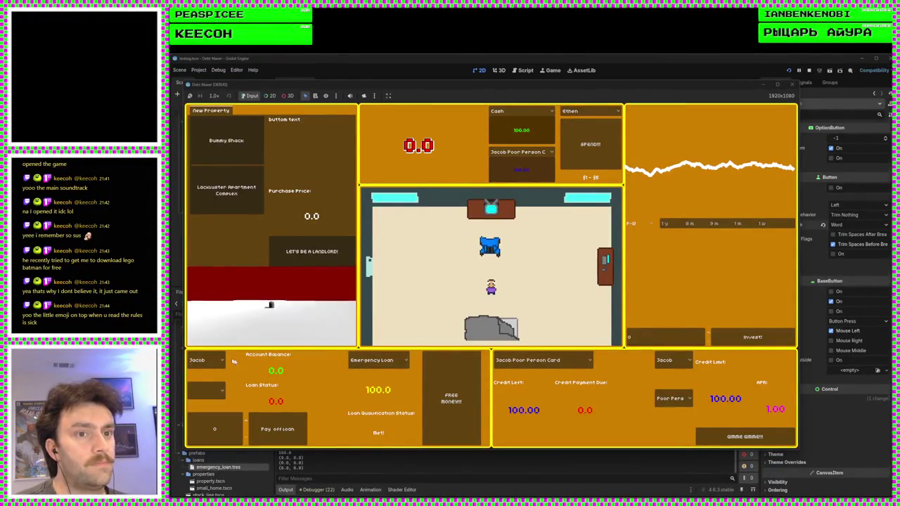
click(204, 360)
click(203, 379)
click(383, 360)
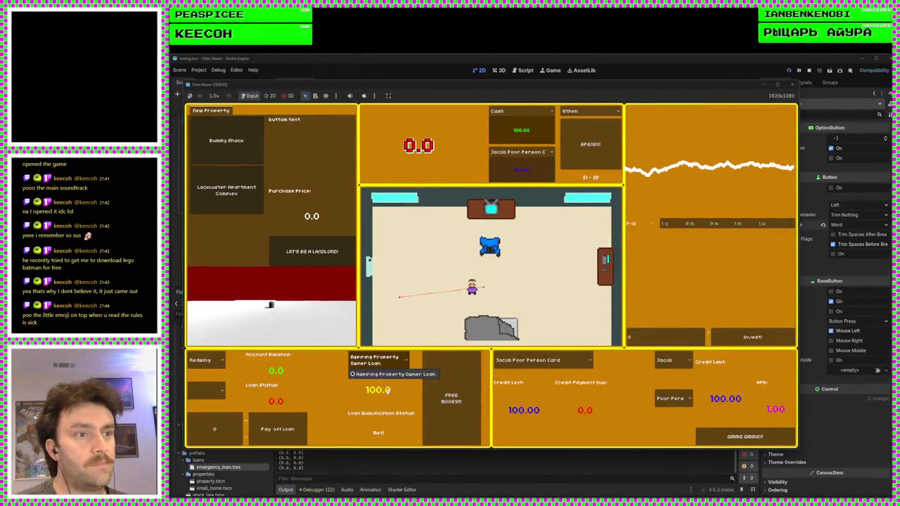
click(392, 373)
click(460, 398)
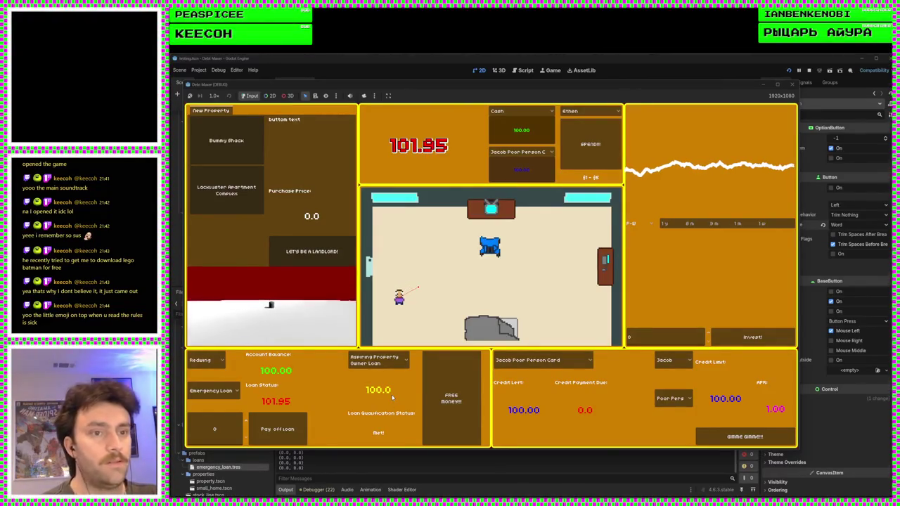
Switch the bank to Jacob and back to Redwing, then close the game
click(218, 360)
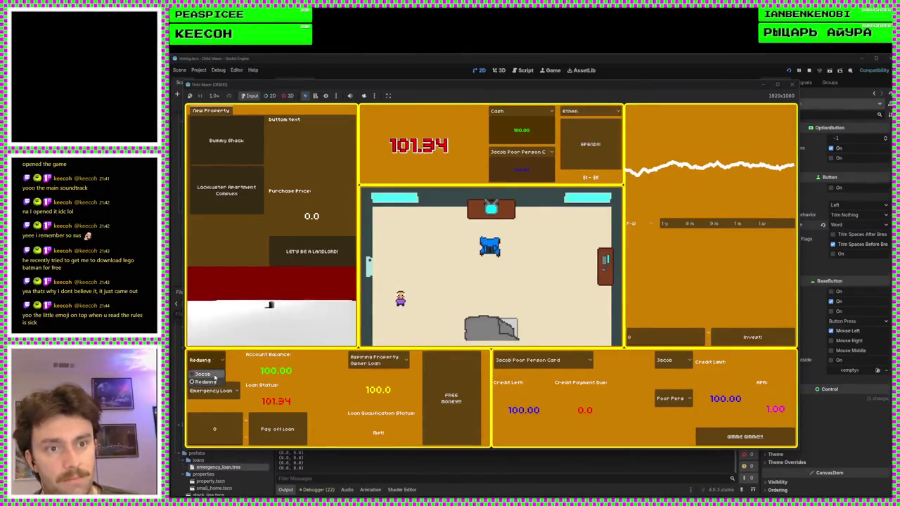
click(204, 374)
click(222, 364)
click(222, 363)
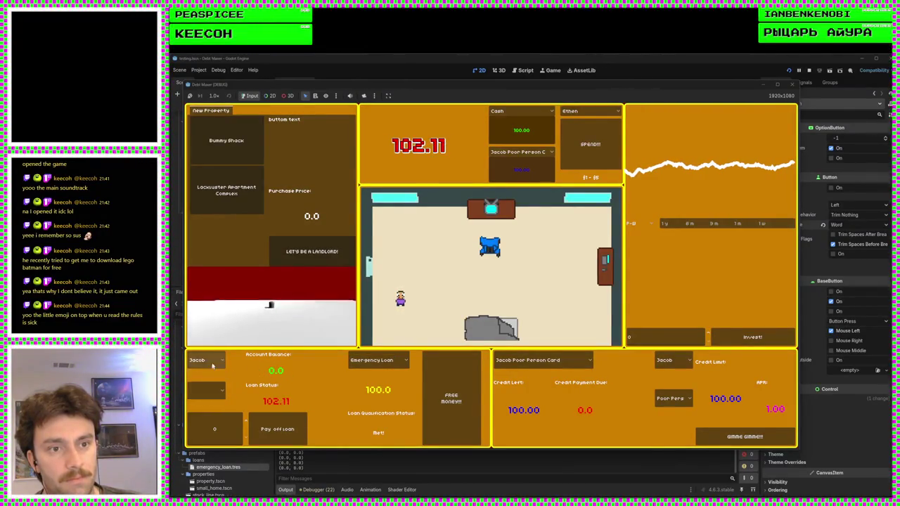
click(209, 360)
click(208, 382)
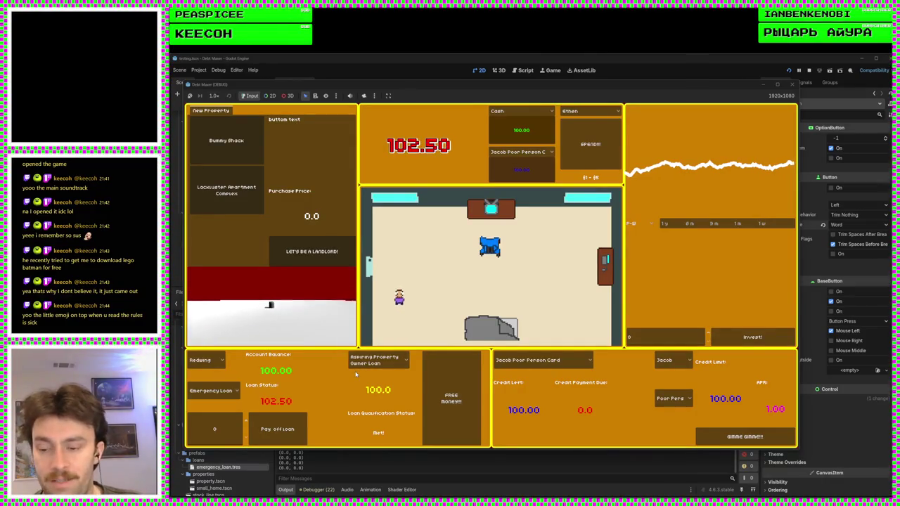
click(791, 84)
scroll(498, 347, up, 2)
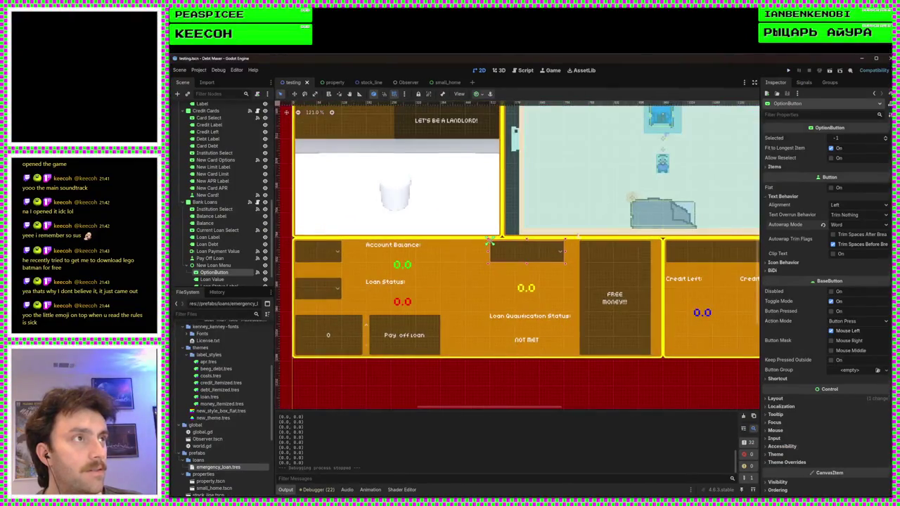
In bank_loans.gd, select the three refresh calls on lines 80–82
click(525, 71)
scroll(530, 301, down, 1)
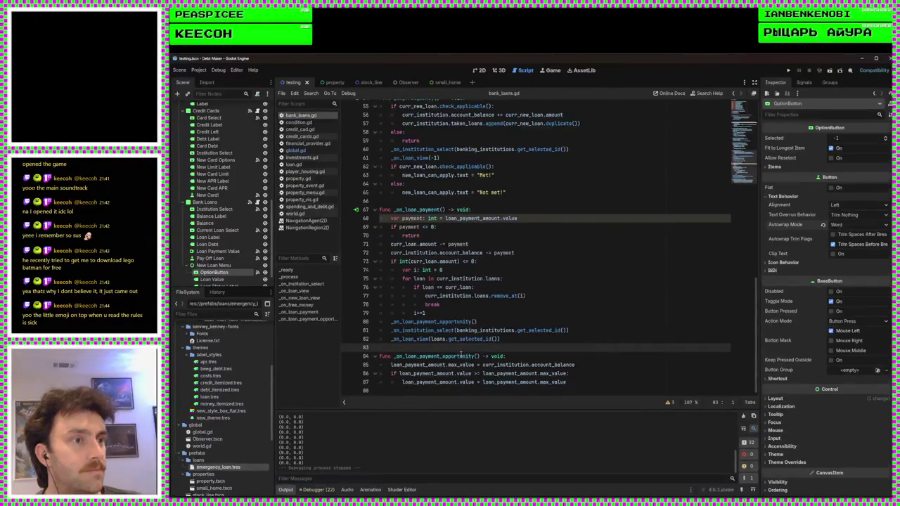
scroll(461, 355, up, 10)
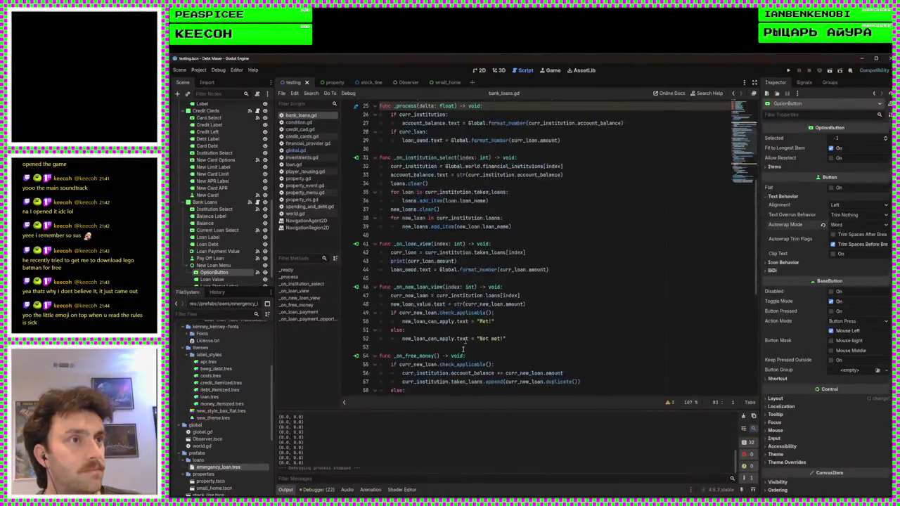
click(474, 226)
scroll(544, 250, down, 10)
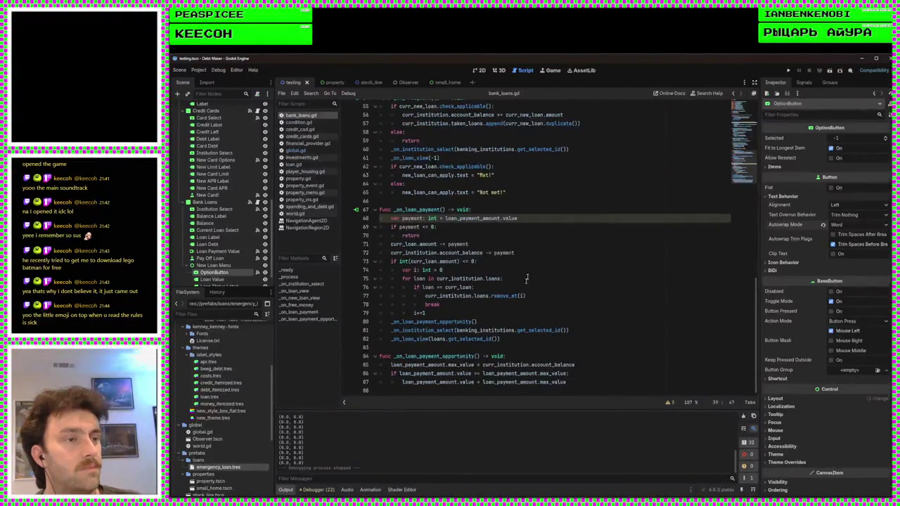
click(520, 340)
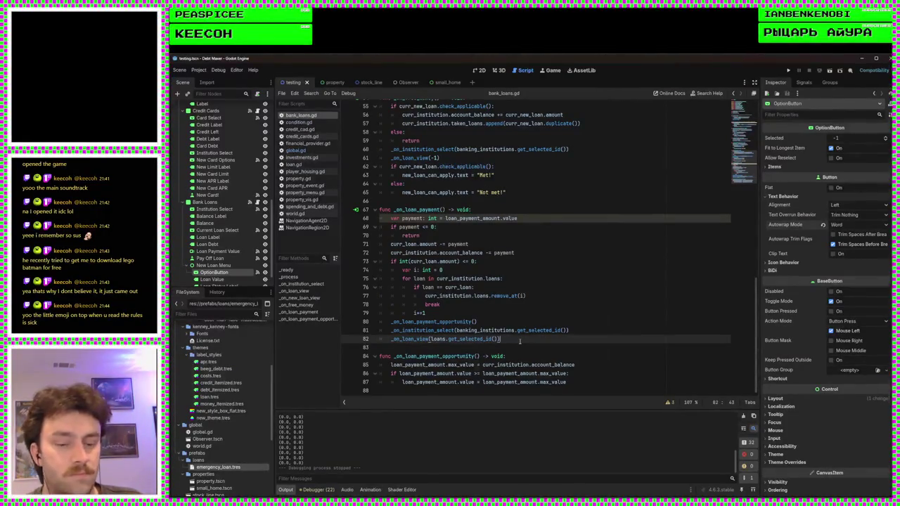
key(Up)
key(Up)
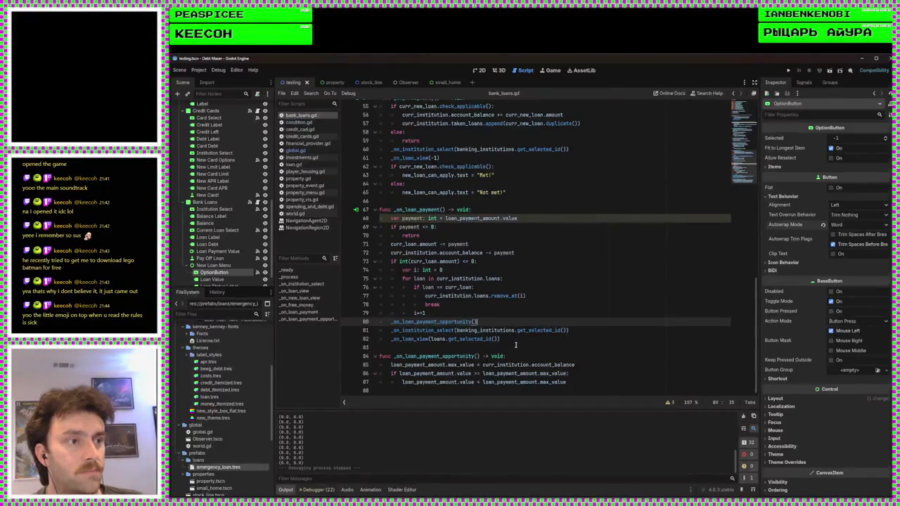
drag(522, 345, 382, 322)
key(ctrl+c)
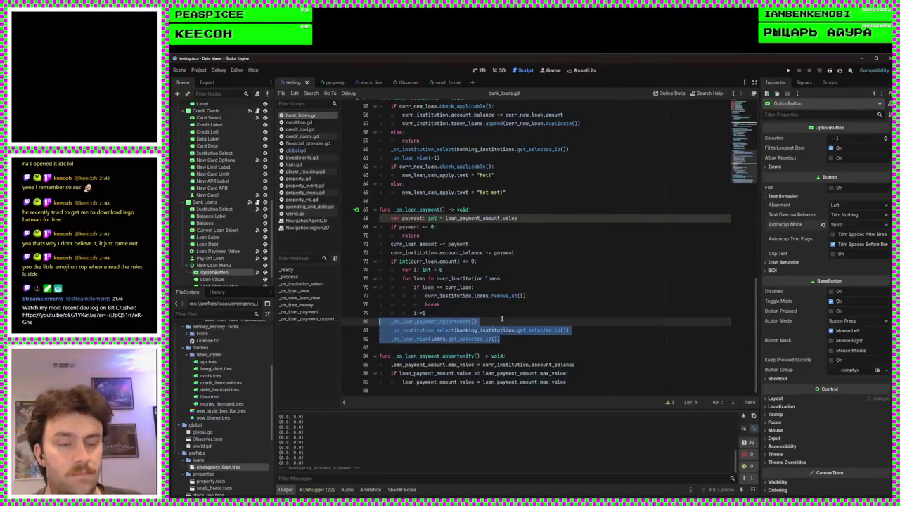
Paste the refresh calls after line 39, fix indentation, and delete the duplicate _on_institution_select call
scroll(503, 304, up, 10)
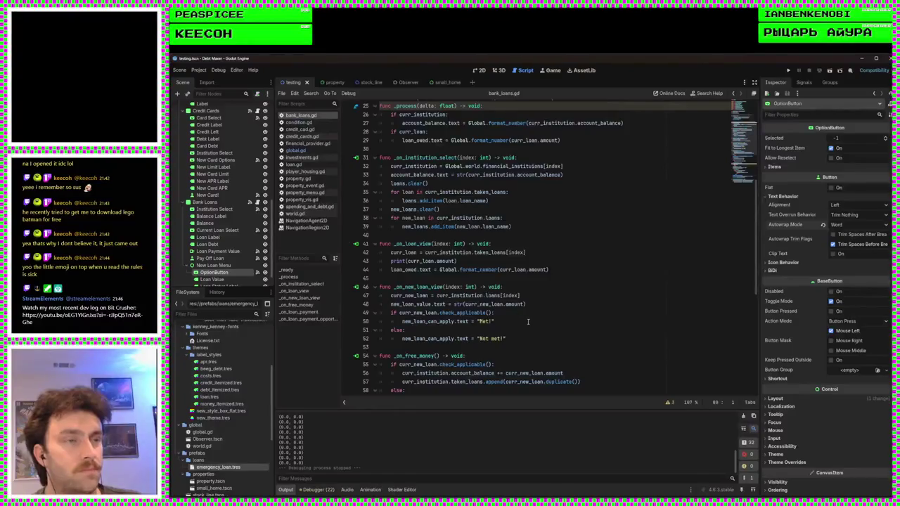
scroll(528, 322, up, 2)
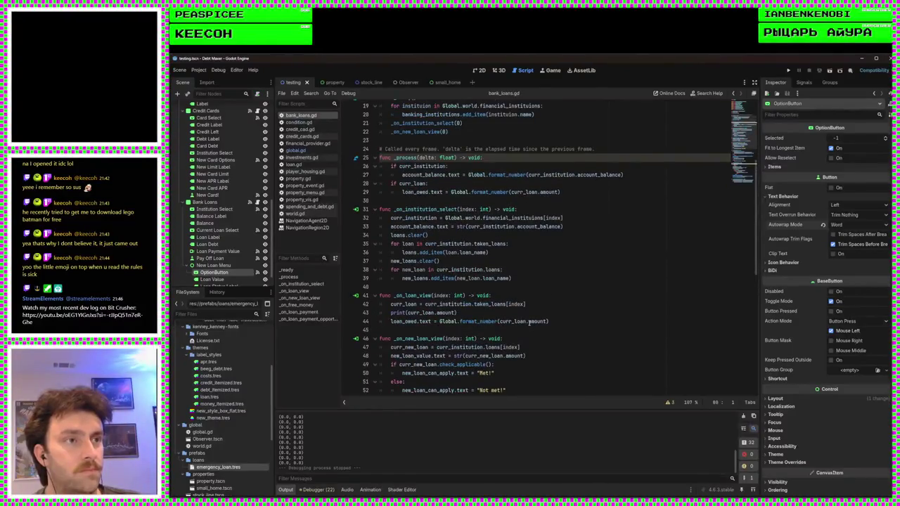
click(532, 281)
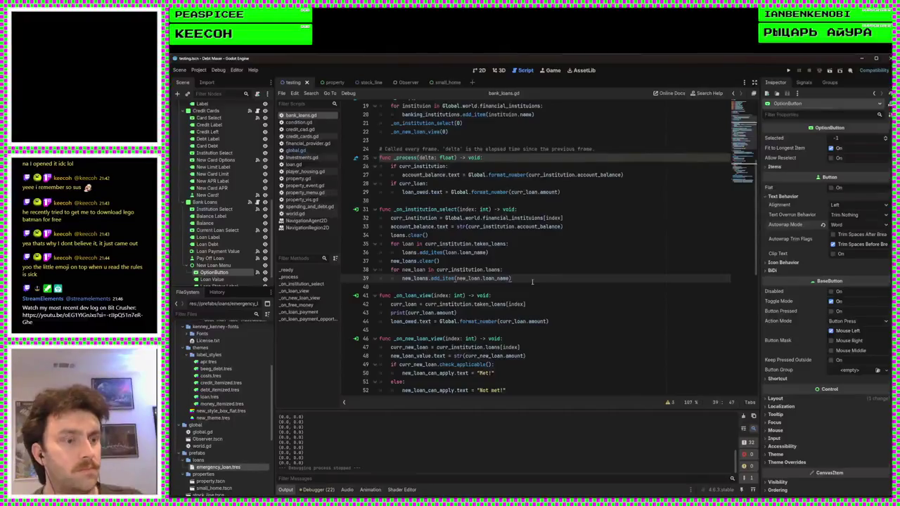
key(Return)
key(ctrl+v)
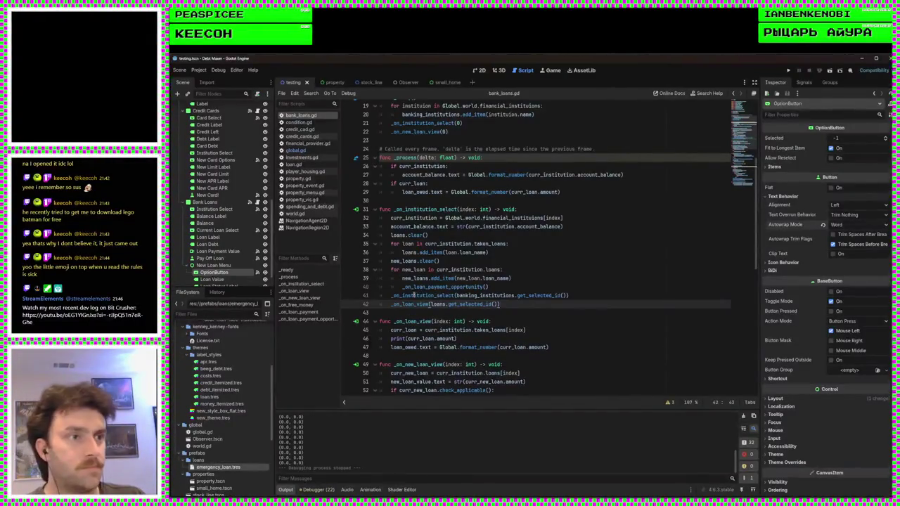
click(413, 287)
key(shift+Tab)
triple_click(530, 295)
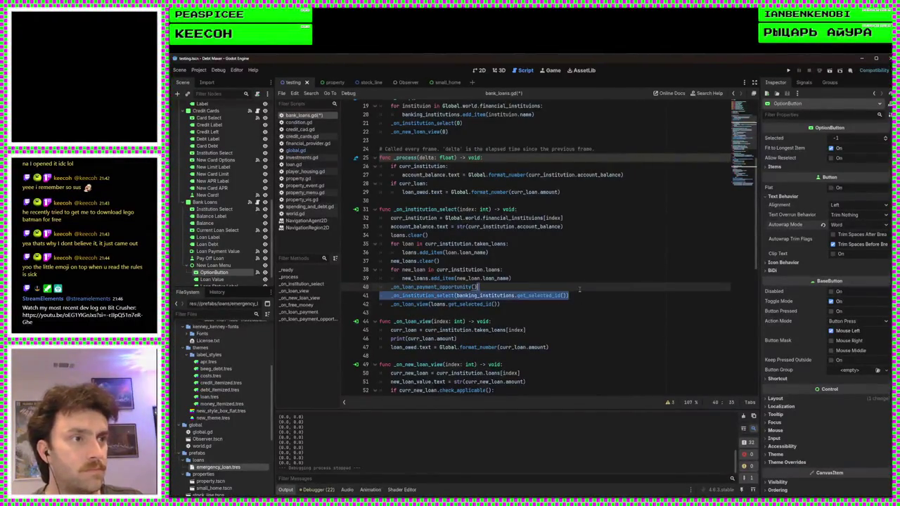
key(BackSpace)
Duplicate the _on_loan_view call as a new-loan view call with argument 0 and save
click(530, 298)
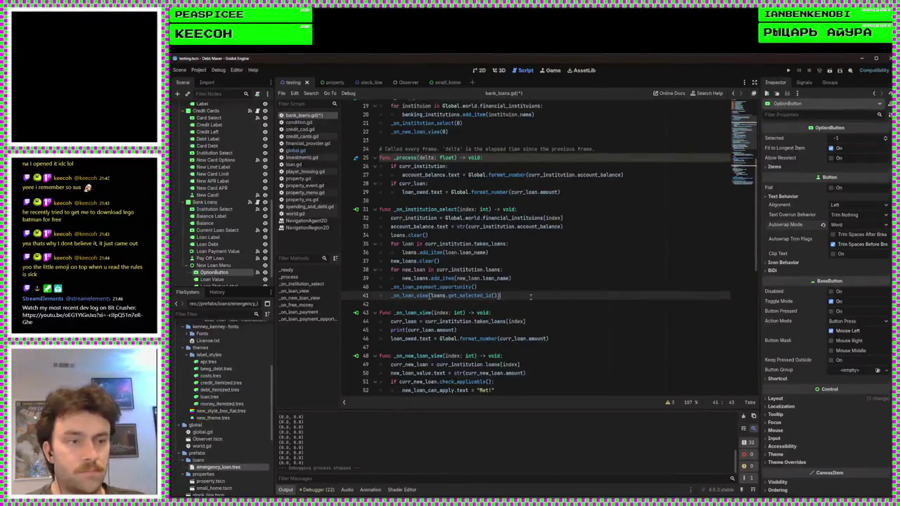
key(ctrl+shift+d)
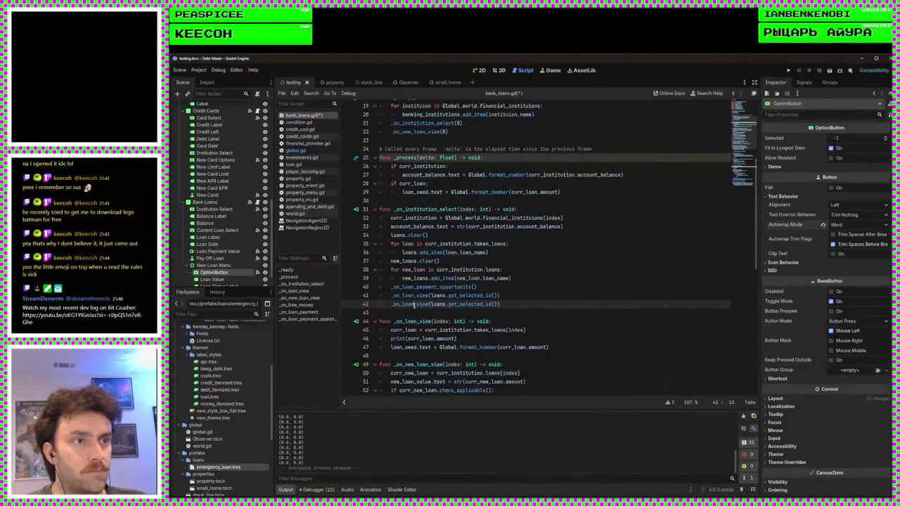
drag(414, 303, 403, 304)
text(new)
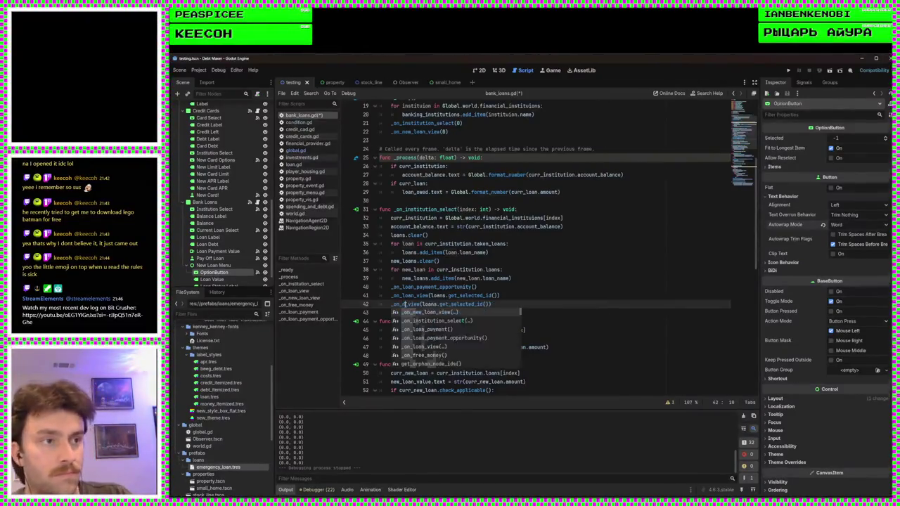
drag(498, 296, 431, 295)
click(497, 304)
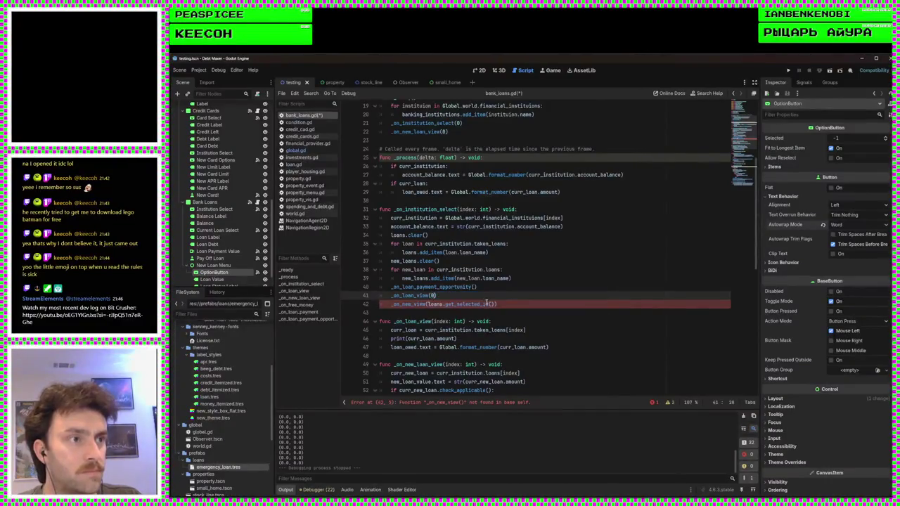
drag(496, 304, 427, 303)
text(0)
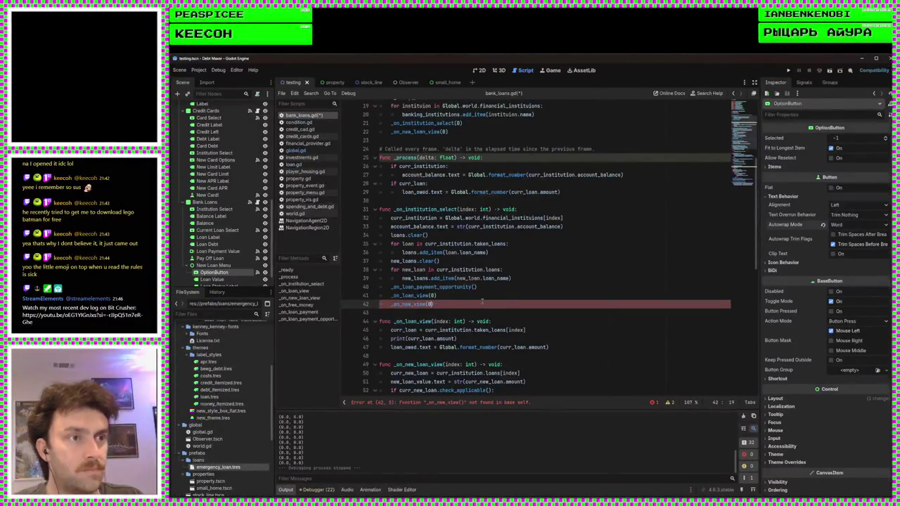
key(ctrl+s)
Correct the duplicated call's name to _on_new_loan_view(0), save, and review _on_loan_view
click(436, 296)
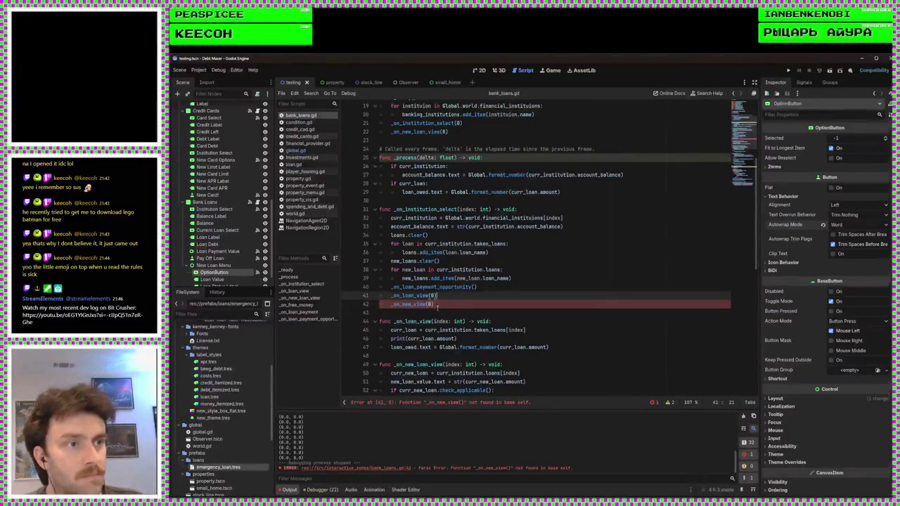
click(414, 303)
text(_loan)
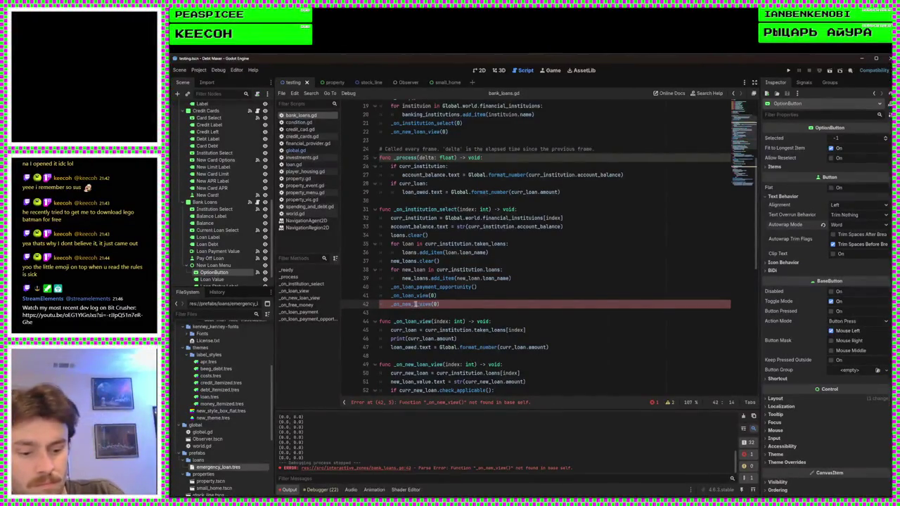
click(497, 303)
key(ctrl+s)
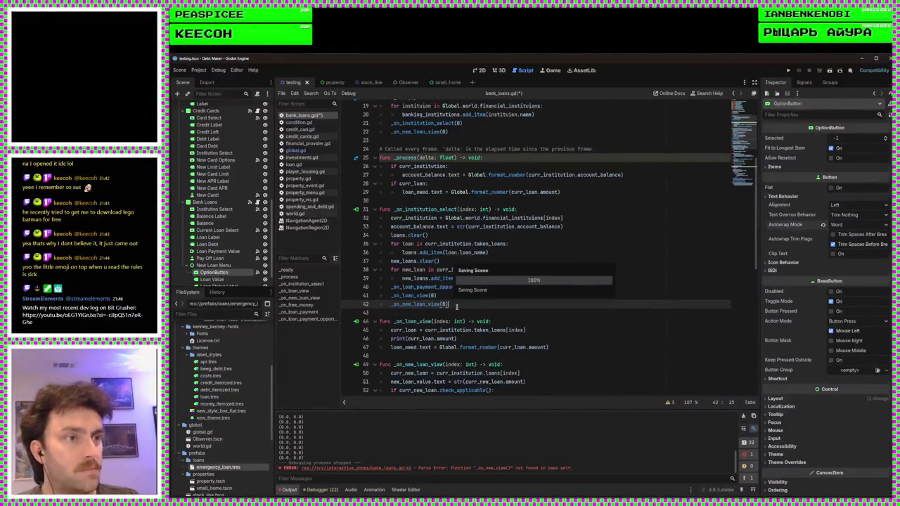
scroll(475, 331, down, 3)
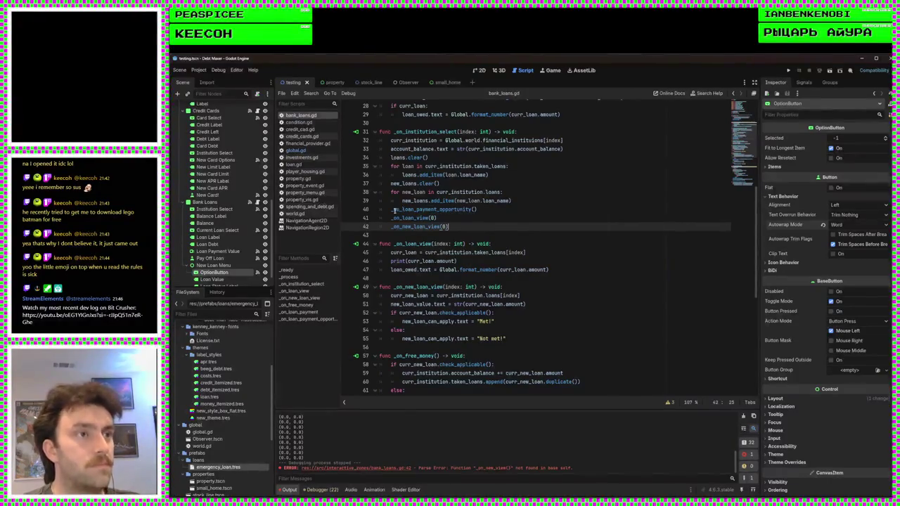
double_click(410, 218)
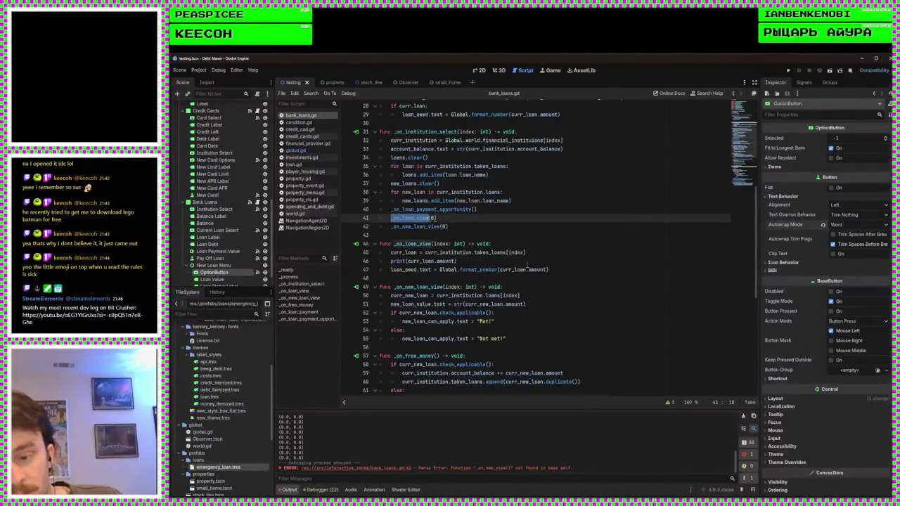
click(503, 212)
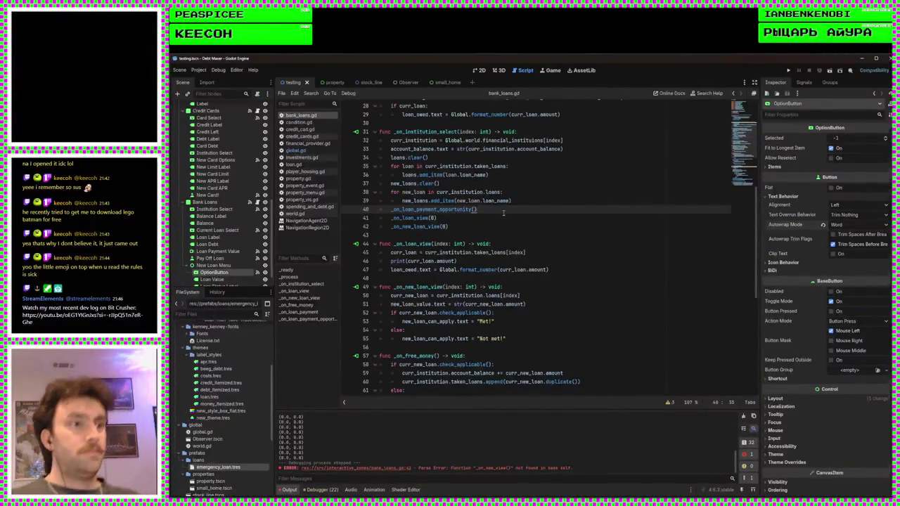
click(531, 243)
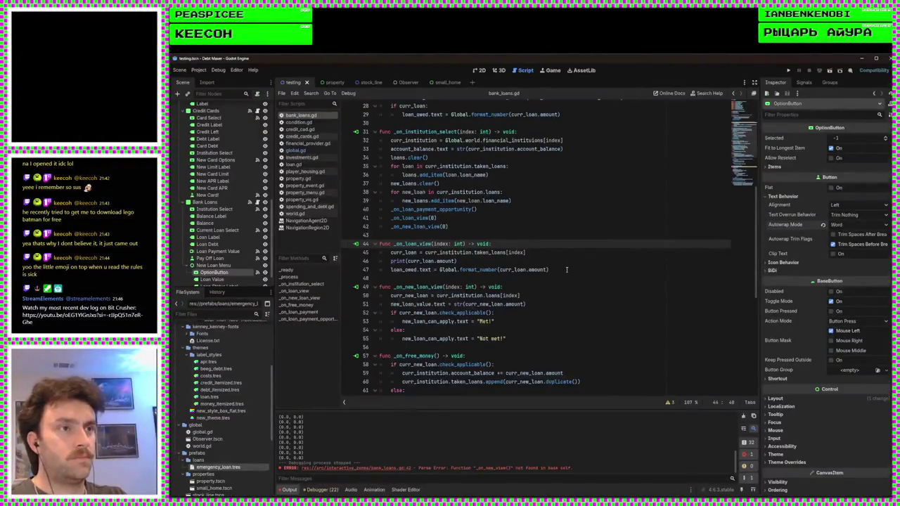
Add an 'if loans.item_count <= 0:' check at the start of _on_loan_view
key(Return)
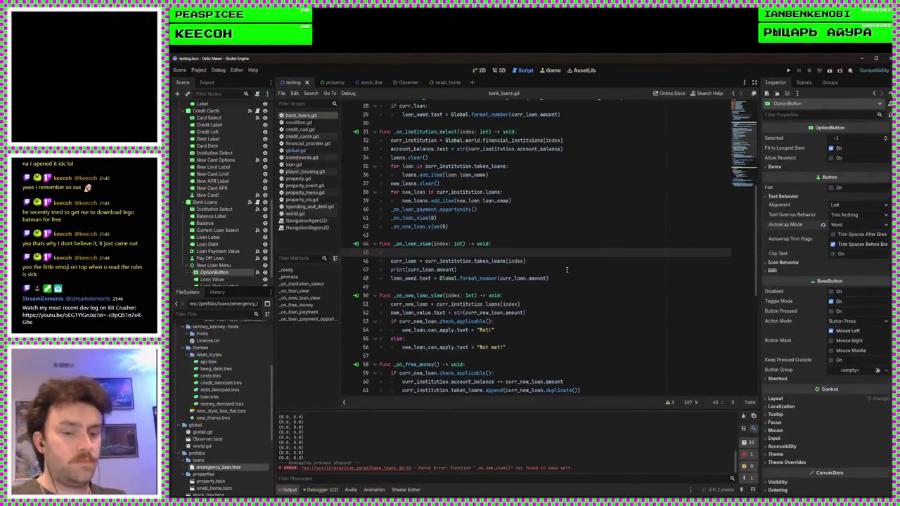
text(if l)
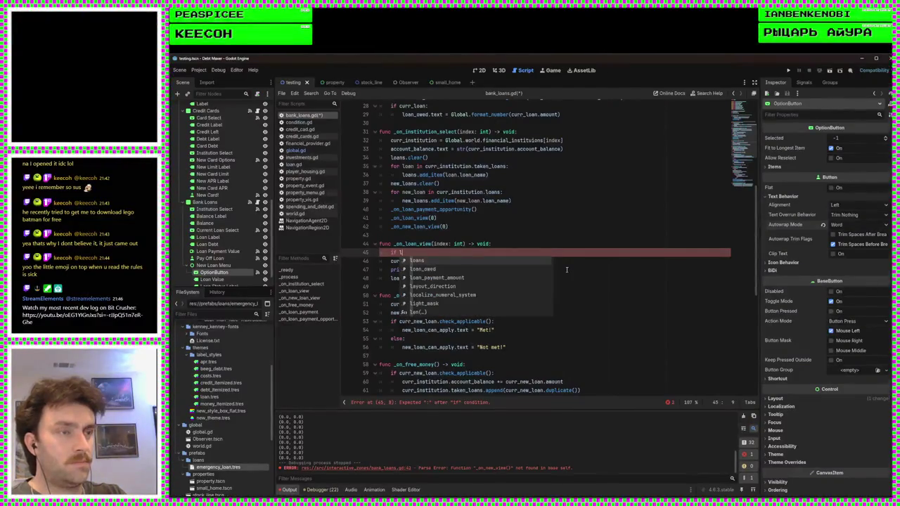
text(oans.)
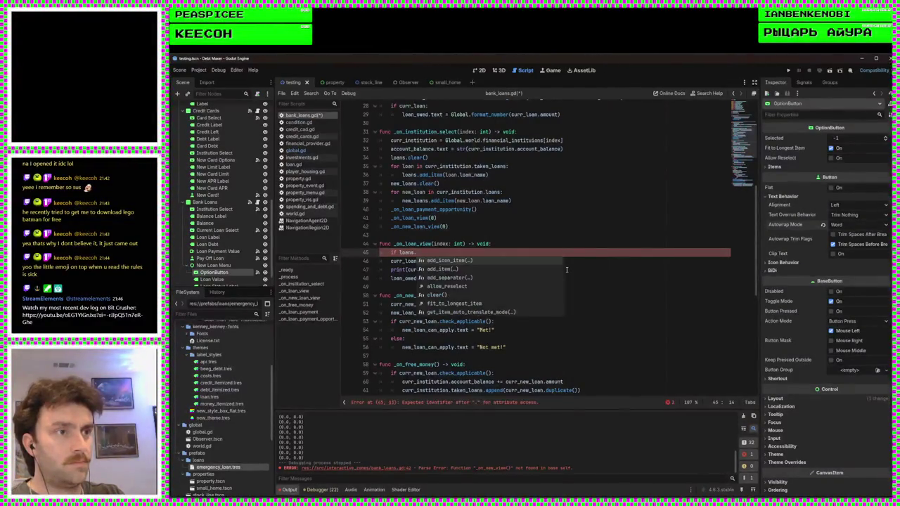
text(siz)
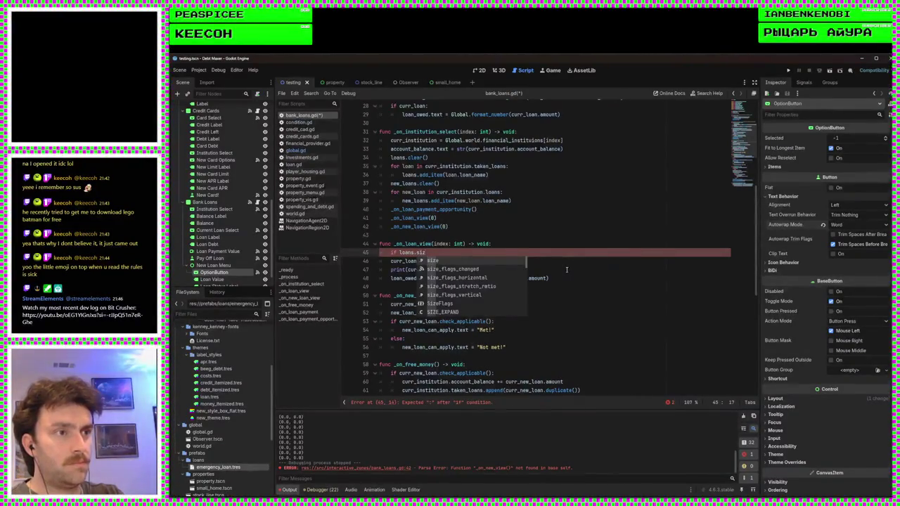
text(e)
key(BackSpace)
key(BackSpace)
key(BackSpace)
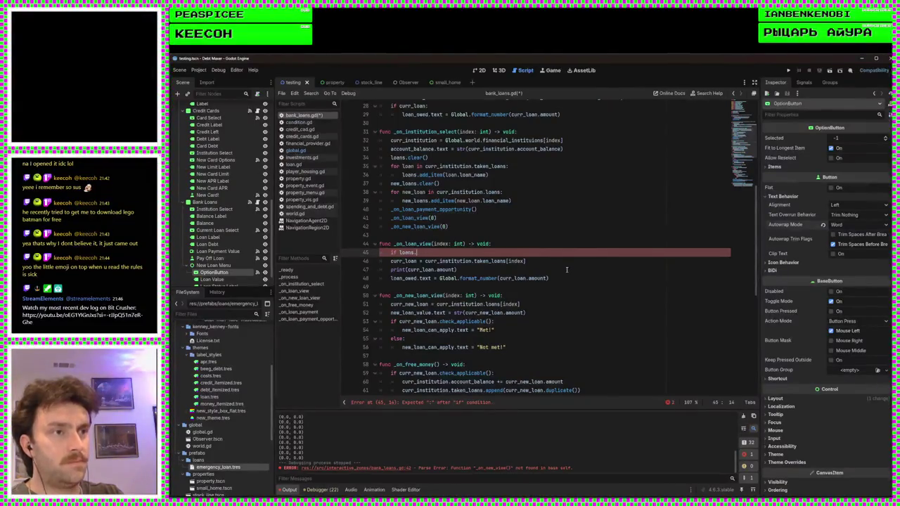
key(ctrl+space)
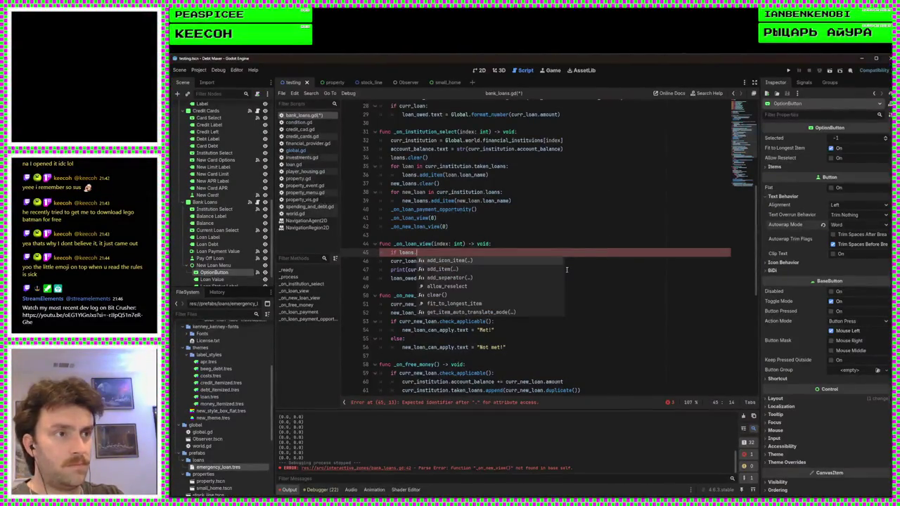
text(ite)
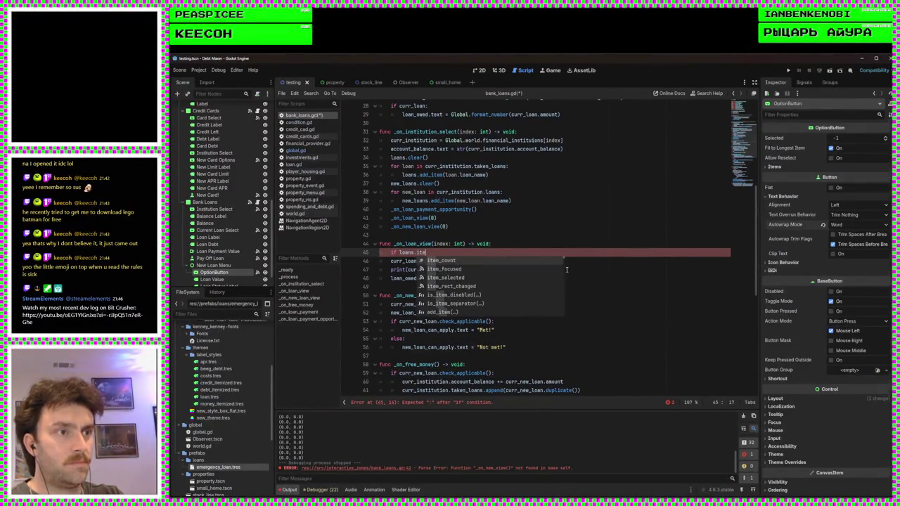
key(Return)
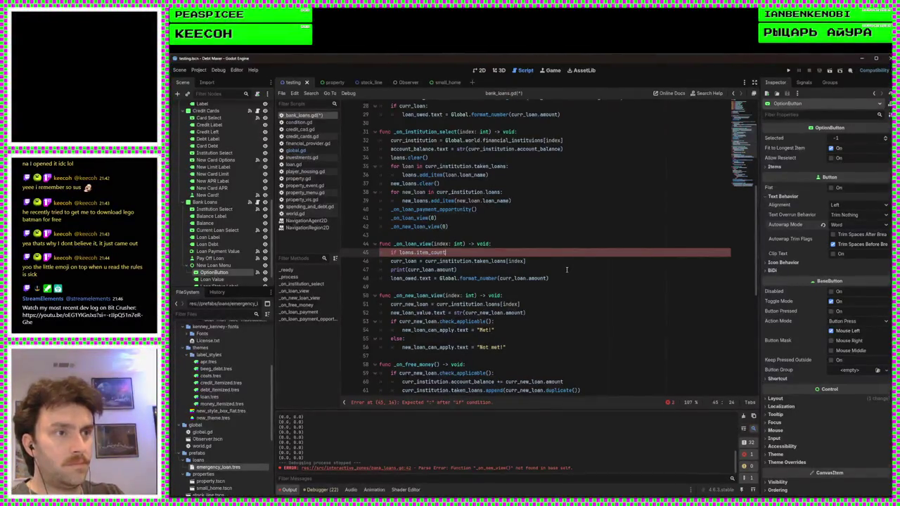
text( <= 0)
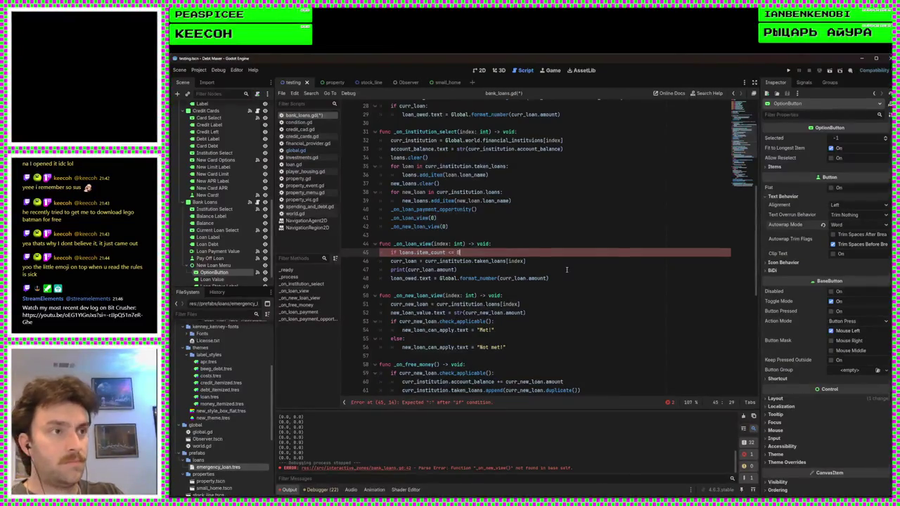
text(:)
key(Return)
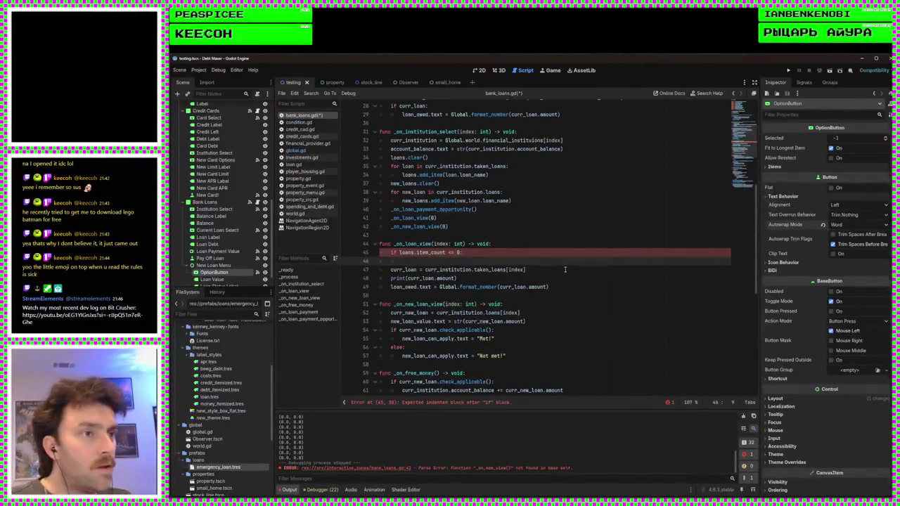
Copy the curr_loan and loan_owed lines into the new if block and fix their indentation
click(563, 287)
mouse_move(564, 287)
mouse_down()
mouse_move(410, 287)
mouse_move(380, 278)
mouse_move(380, 269)
mouse_up()
key(ctrl+c)
click(417, 257)
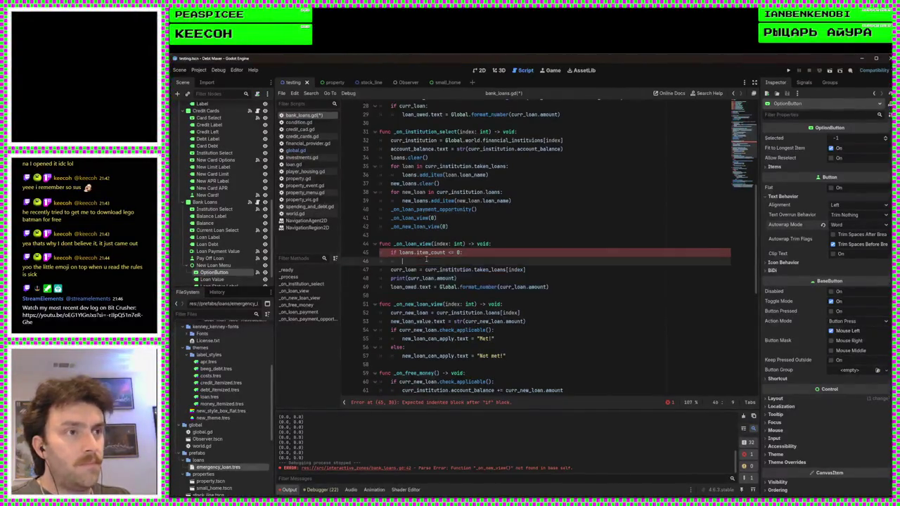
key(ctrl+v)
drag(548, 279, 394, 270)
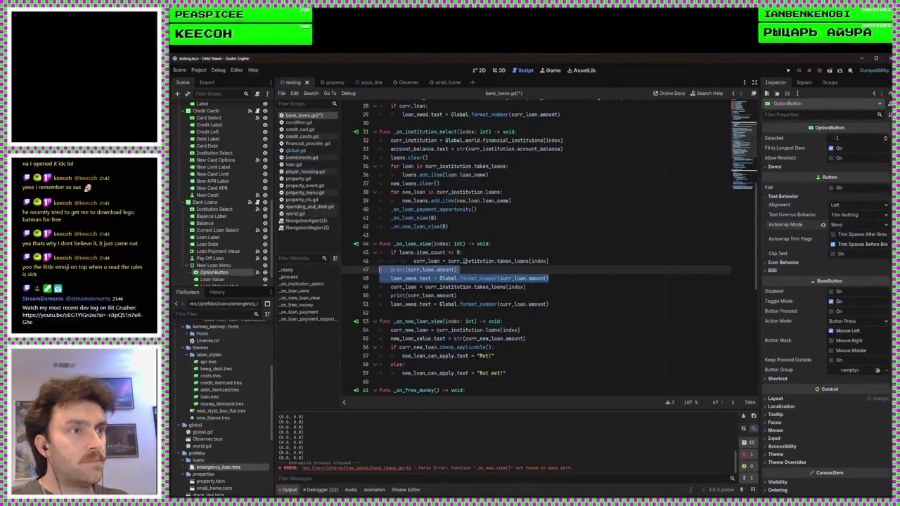
key(Tab)
click(545, 262)
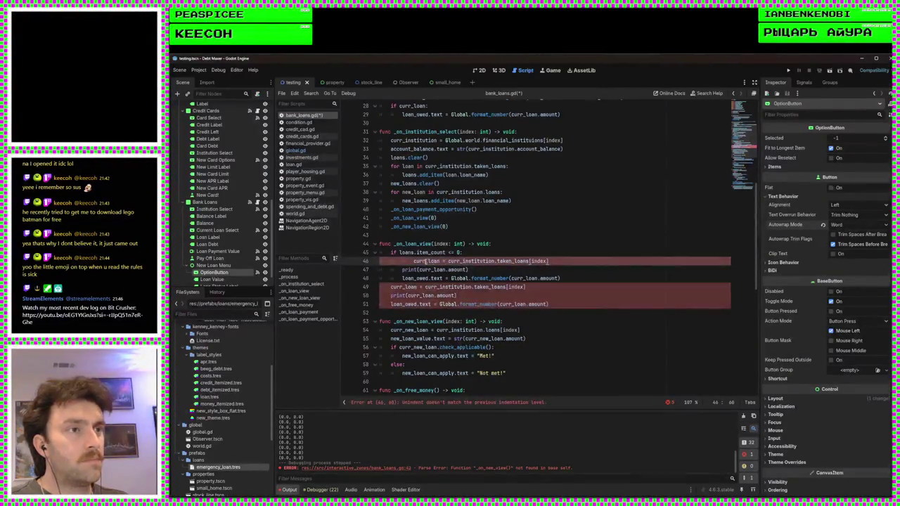
click(414, 261)
key(BackSpace)
key(BackSpace)
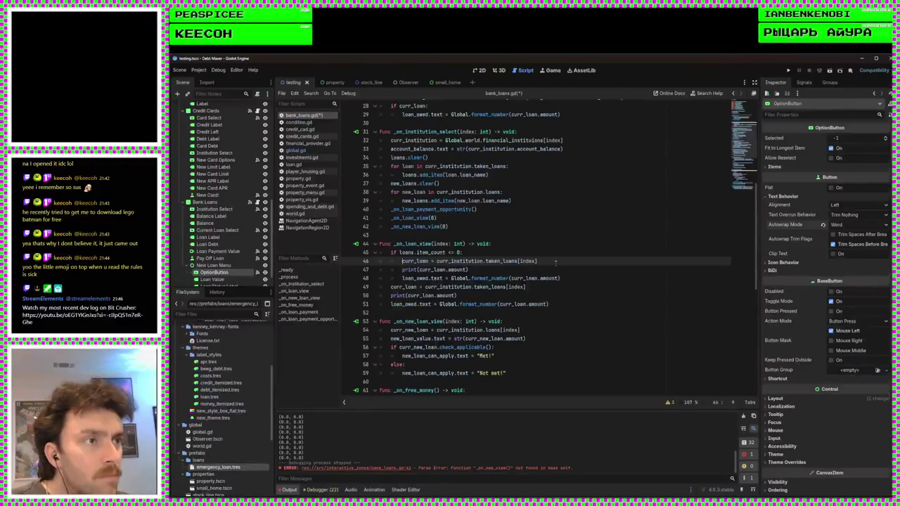
Make the block set curr_loan to null and loan_owed to 0.0, drop the print, then save and run
drag(537, 261, 437, 261)
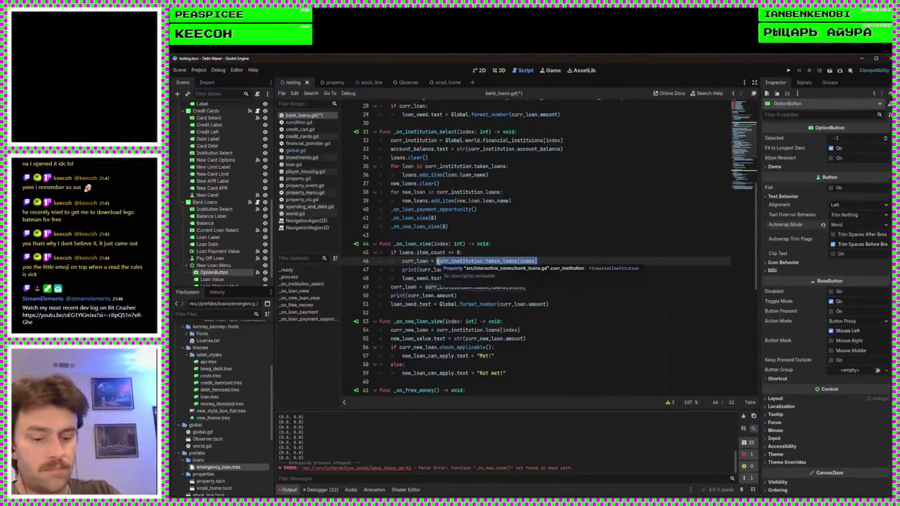
key(BackSpace)
text(null)
click(497, 266)
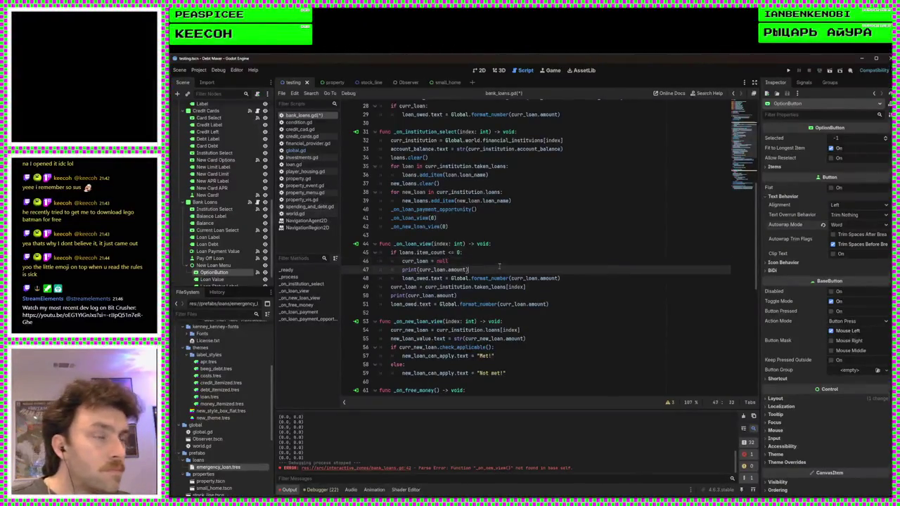
key(shift+Up)
key(BackSpace)
mouse_move(561, 270)
mouse_down()
mouse_move(460, 270)
mouse_move(558, 270)
mouse_move(511, 270)
mouse_up()
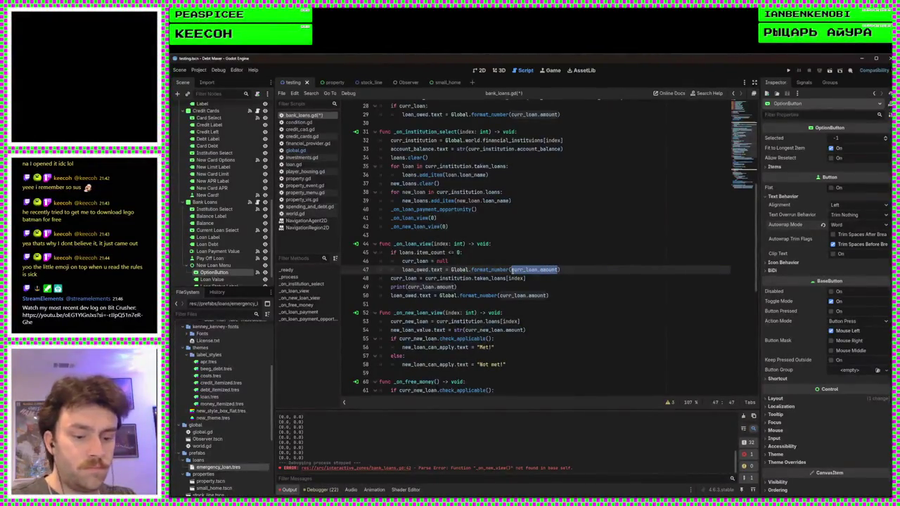
text(0.0)
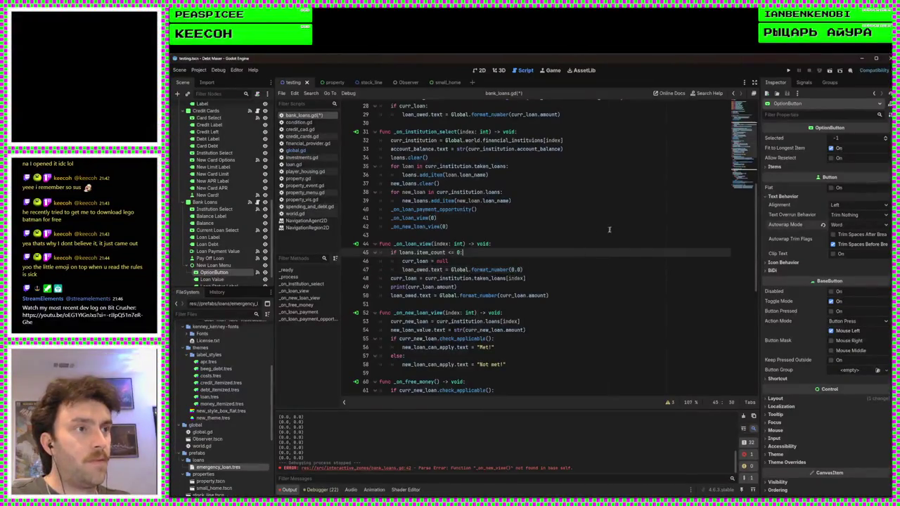
key(F5)
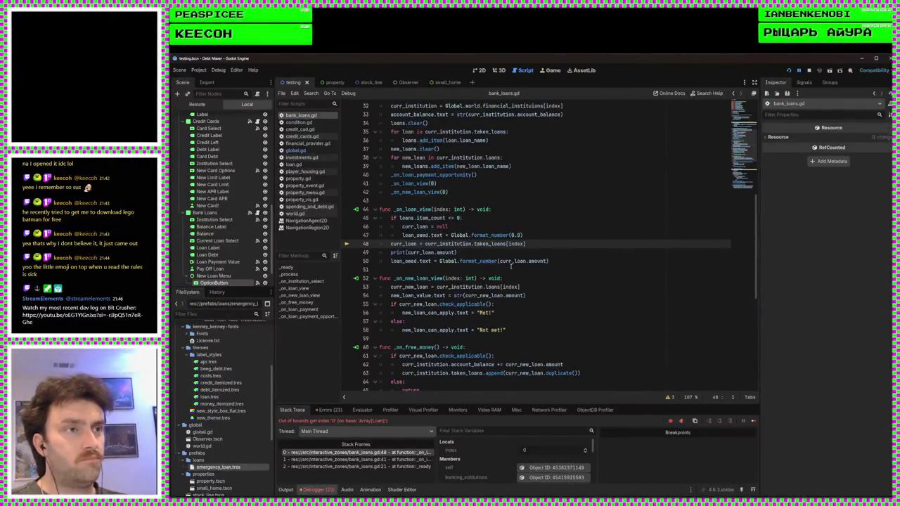
Change the empty-loan condition to use curr_institution.taken_loans.size() and run the game
scroll(504, 261, up, 3)
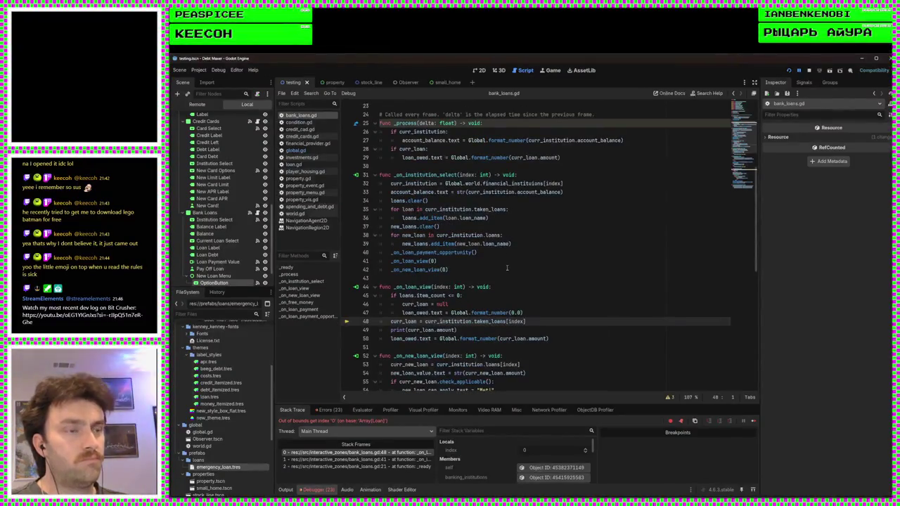
scroll(490, 249, down, 1)
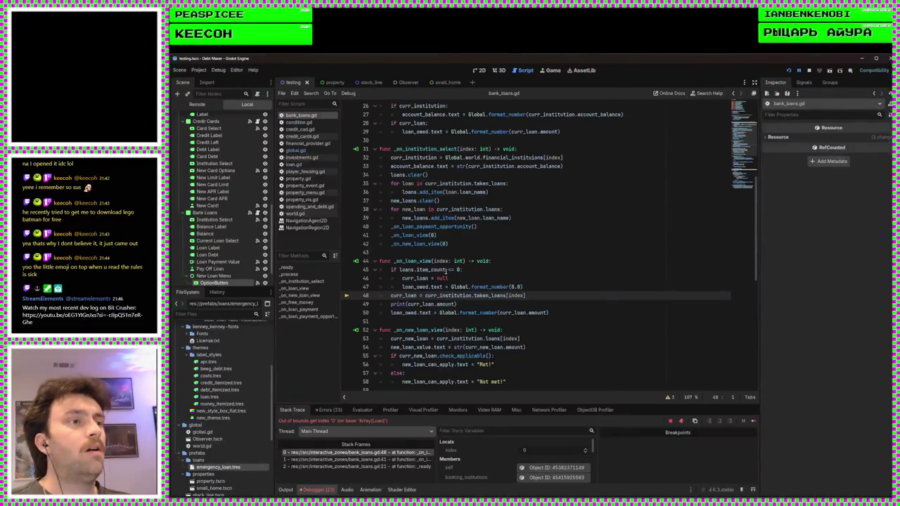
mouse_move(537, 294)
mouse_down()
mouse_move(425, 296)
mouse_move(416, 269)
mouse_move(399, 270)
mouse_up()
key(ctrl+v)
drag(499, 270, 481, 270)
text(.size())
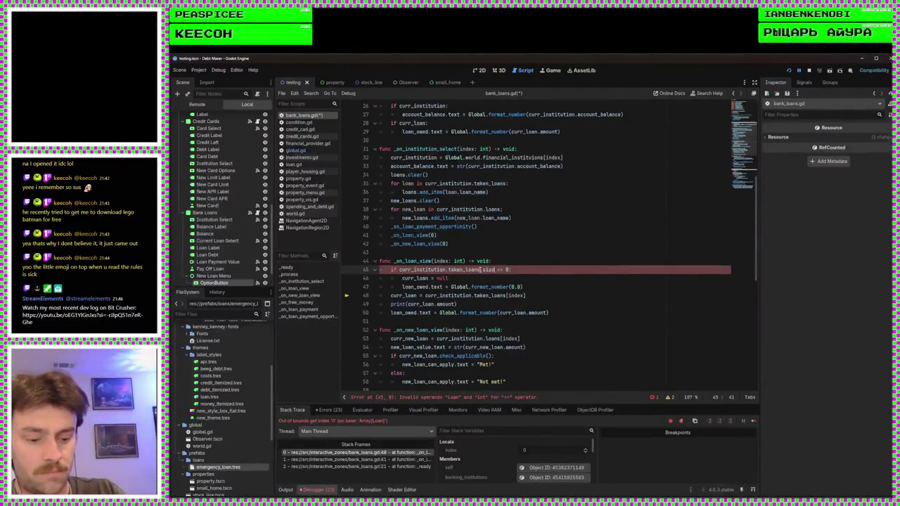
key(F5)
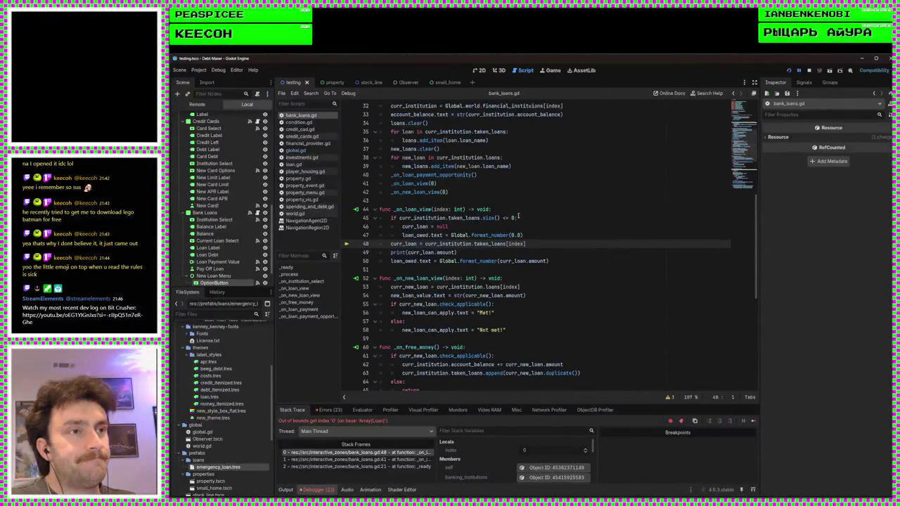
Add a return after the loan_owed line in the guard, save, and run the game again
click(531, 234)
key(Return)
text(retu)
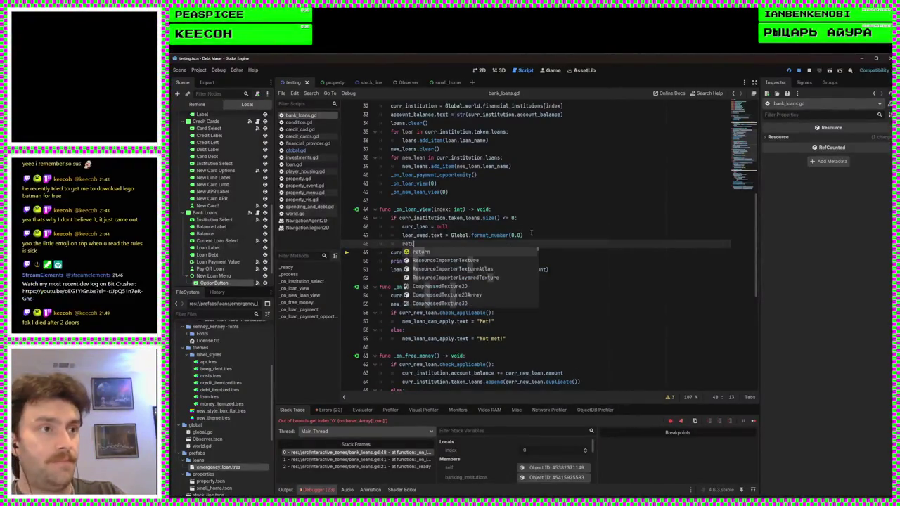
text(rn)
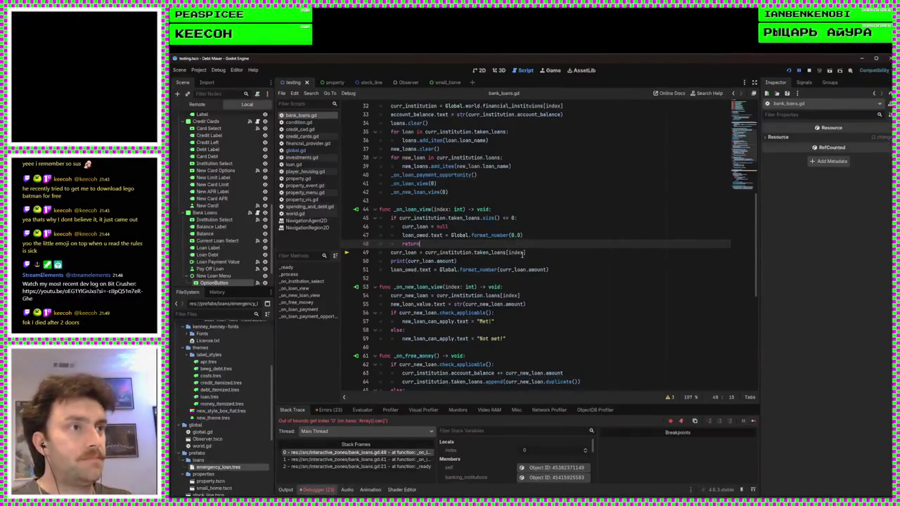
mouse_move(421, 244)
mouse_down()
mouse_move(380, 209)
mouse_move(379, 218)
mouse_up()
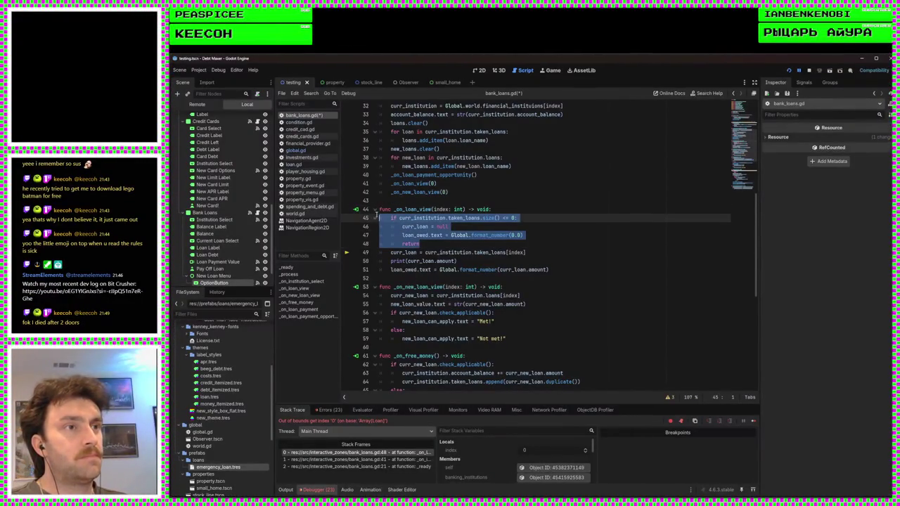
click(464, 277)
key(ctrl+s)
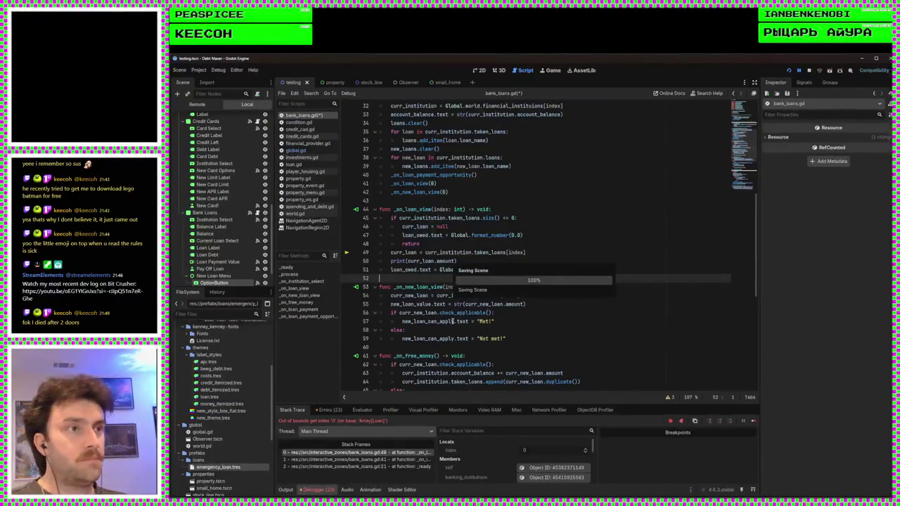
click(789, 70)
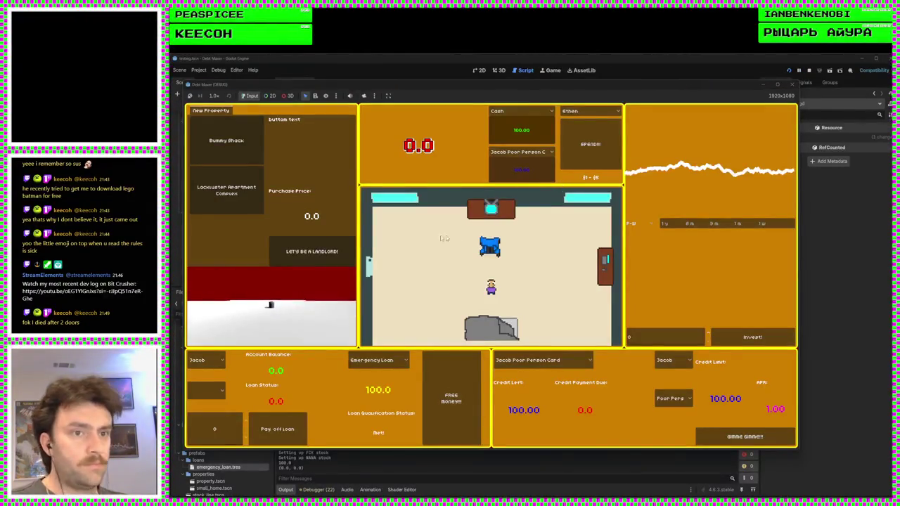
click(228, 360)
click(228, 373)
click(225, 360)
click(225, 368)
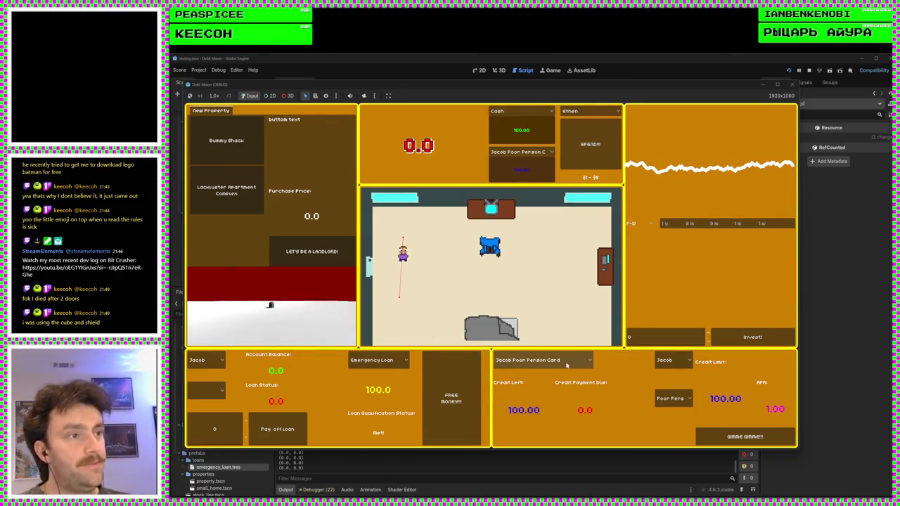
click(792, 88)
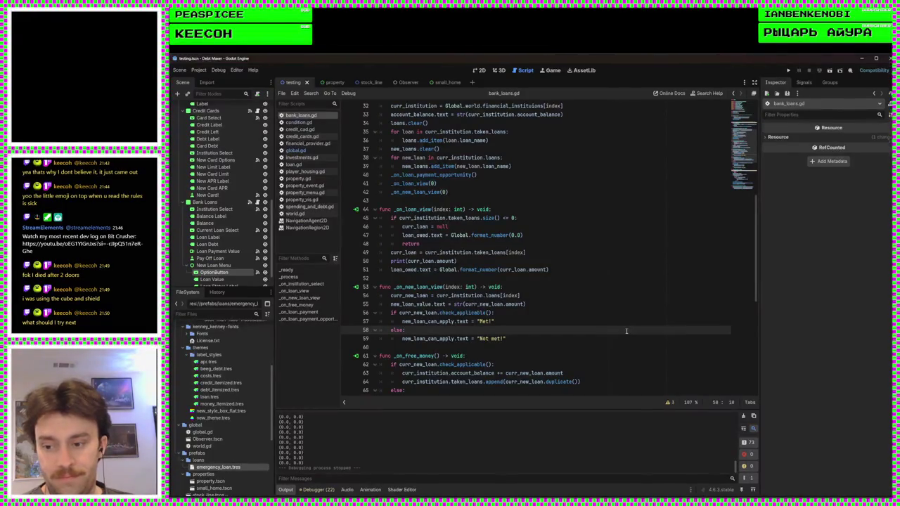
click(588, 343)
click(462, 278)
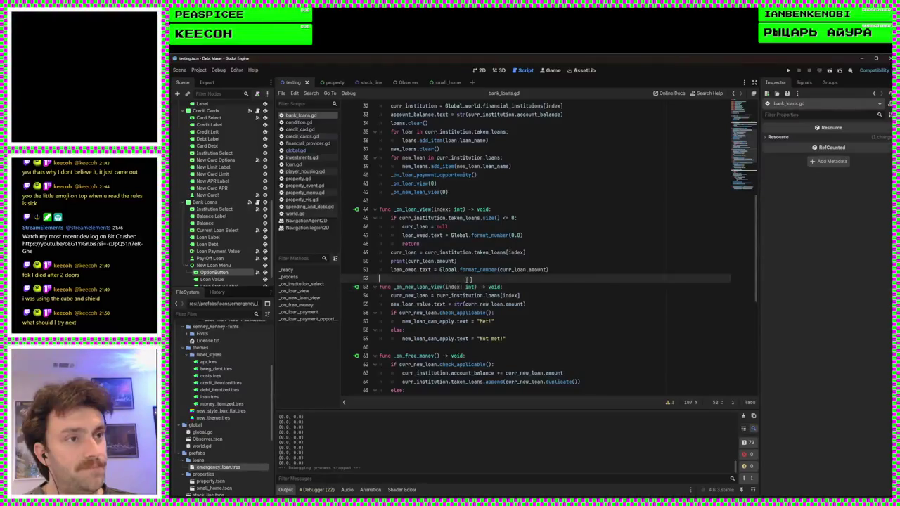
click(426, 200)
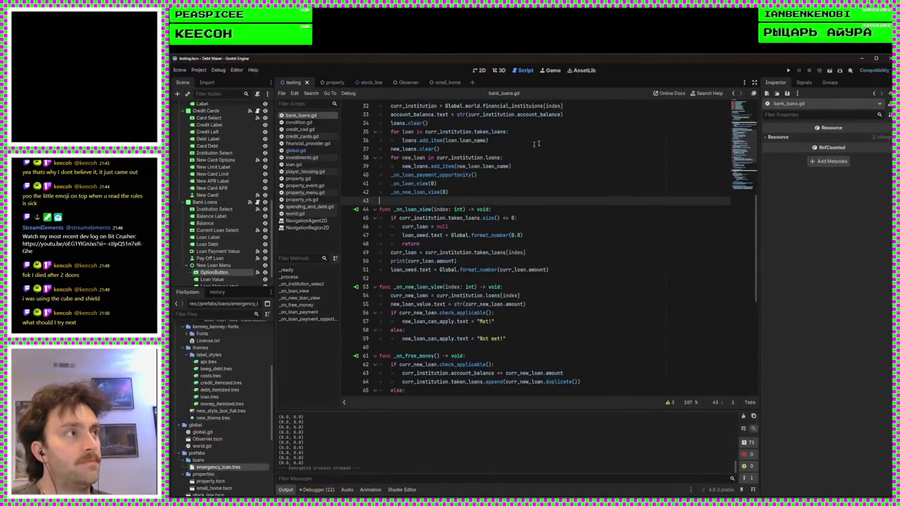
click(790, 70)
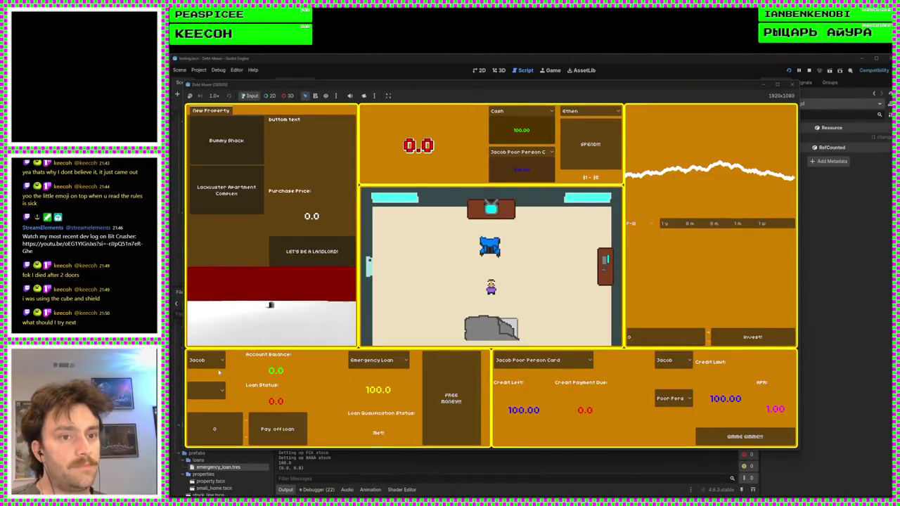
In the running game, switch the loan panel's person to Redwing
click(205, 359)
click(205, 381)
click(205, 360)
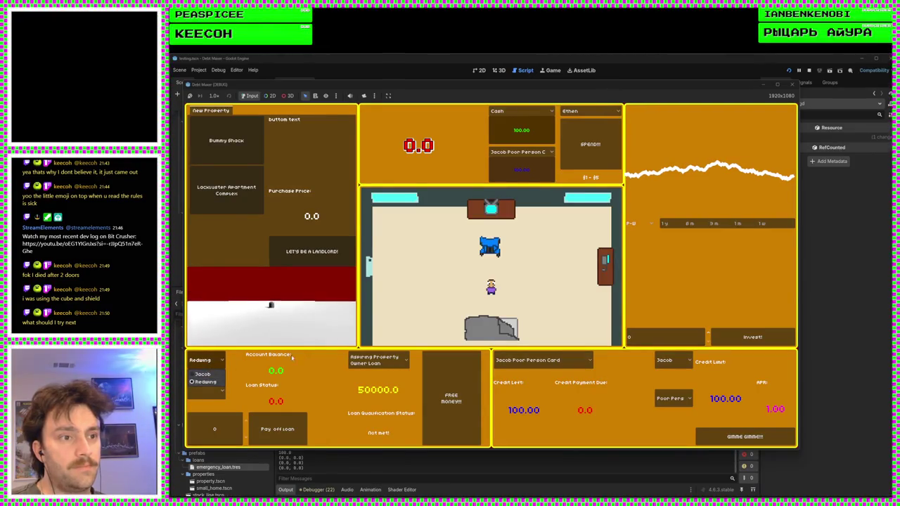
click(291, 356)
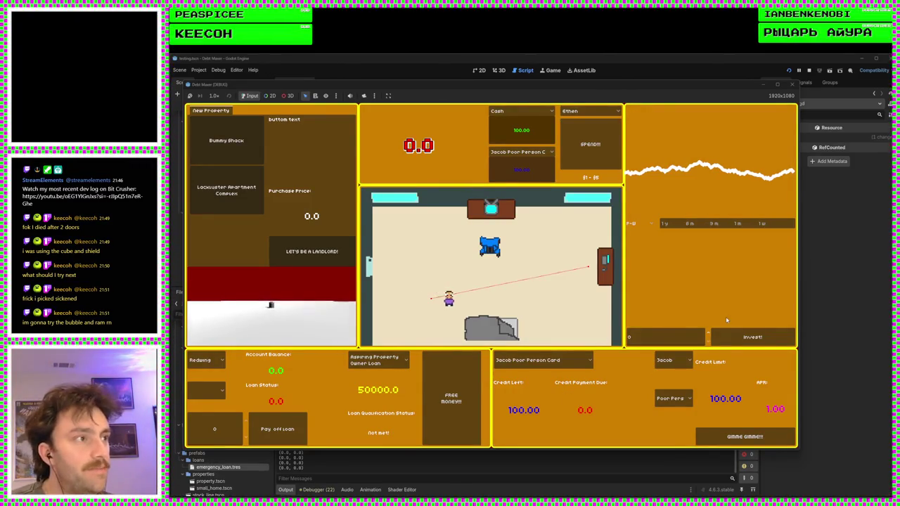
Cycle the price graph through its time ranges back to one year, then close the game and save
click(763, 223)
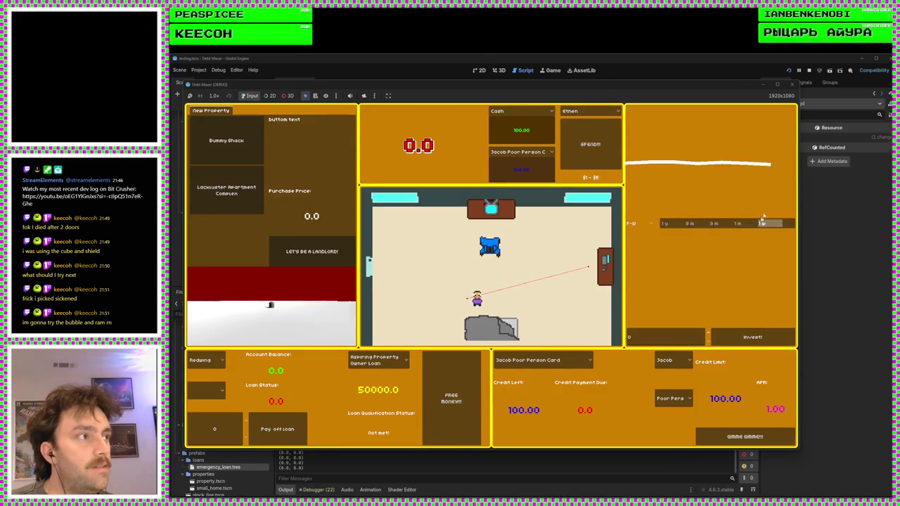
click(665, 224)
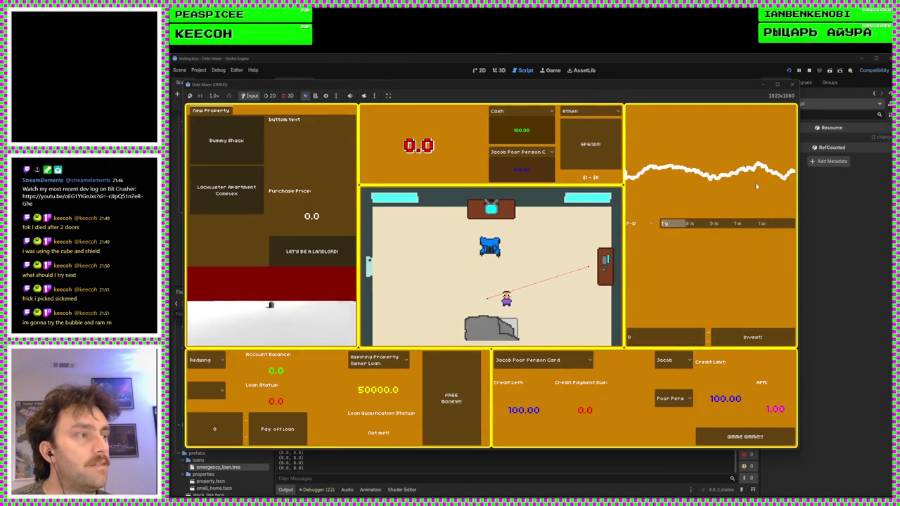
click(737, 224)
click(689, 224)
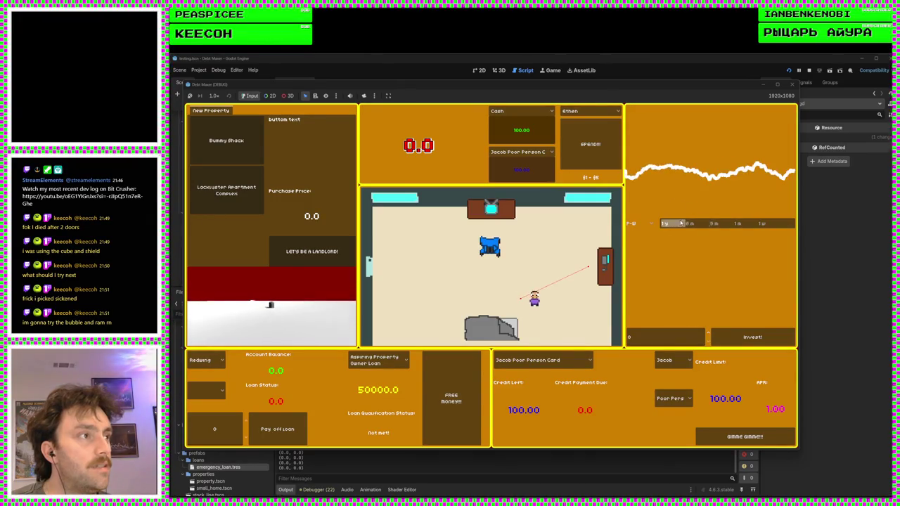
click(708, 224)
click(665, 223)
click(708, 223)
click(665, 224)
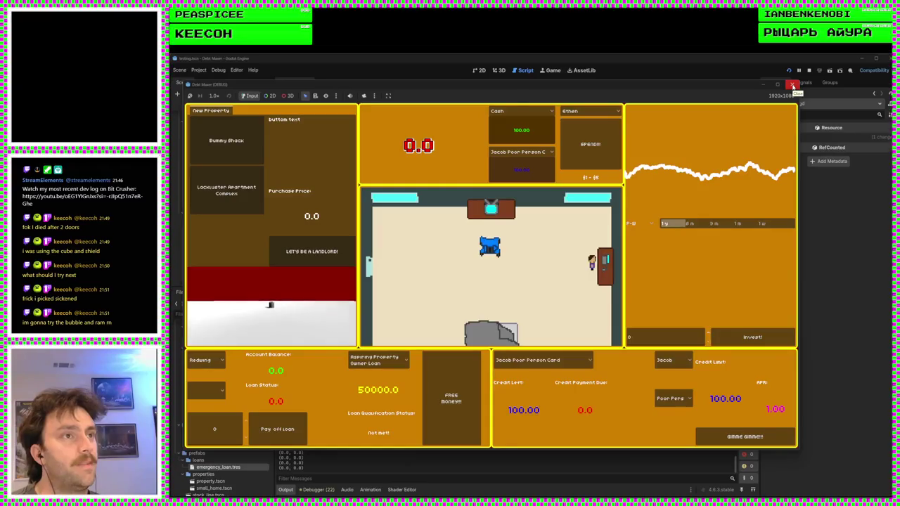
click(793, 85)
key(ctrl+s)
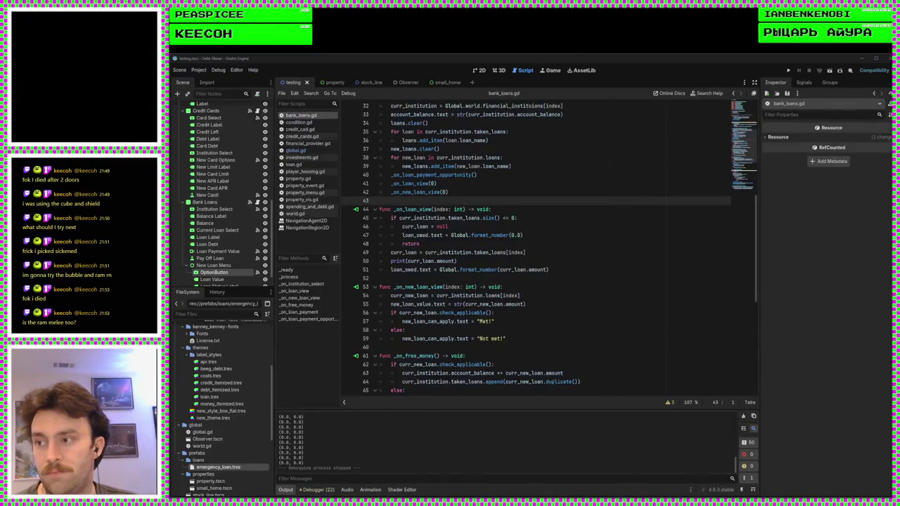
Run the game, switch the account to Redwing, and try taking its loan
click(450, 348)
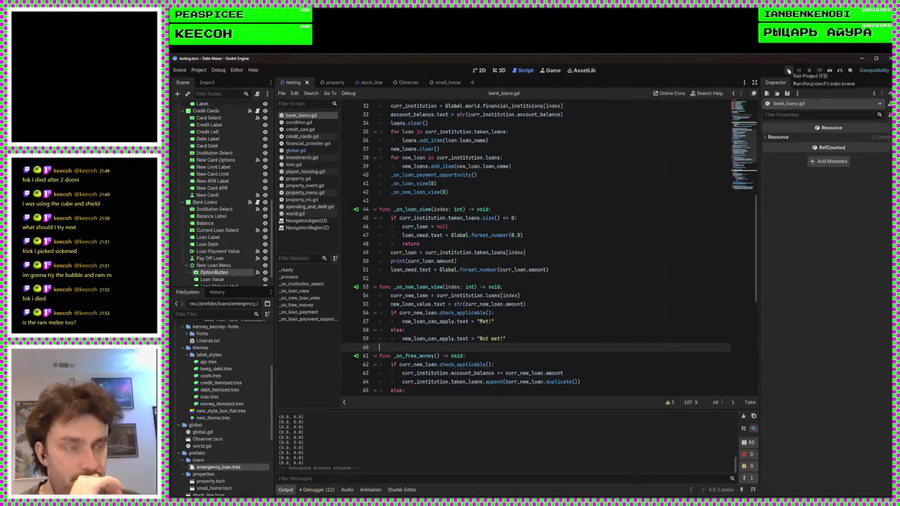
click(788, 71)
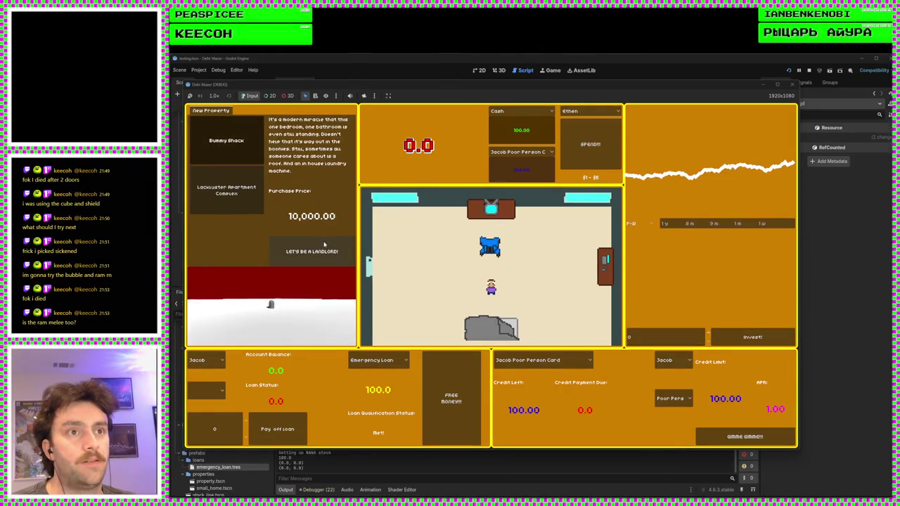
click(215, 360)
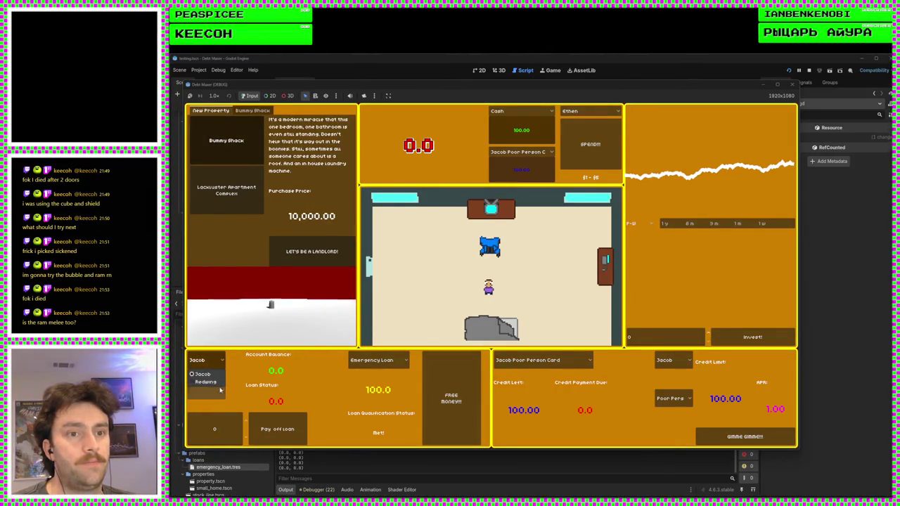
click(206, 382)
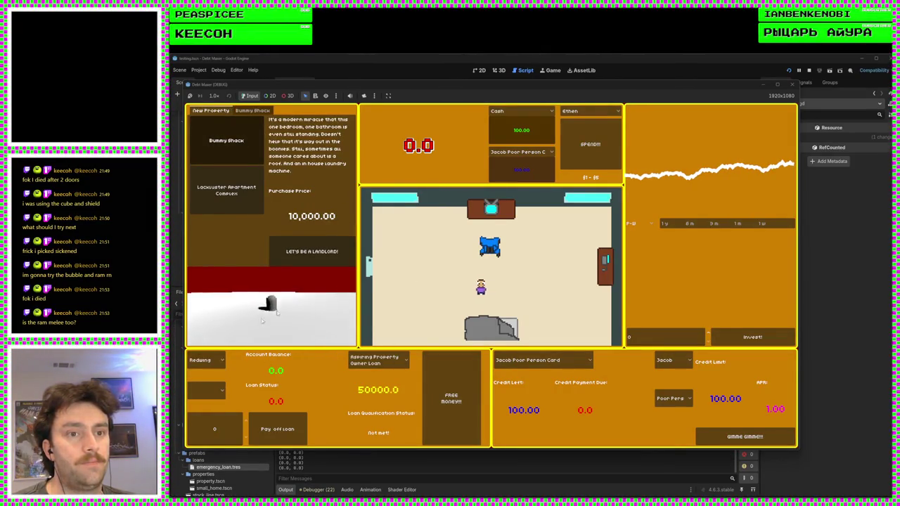
click(451, 397)
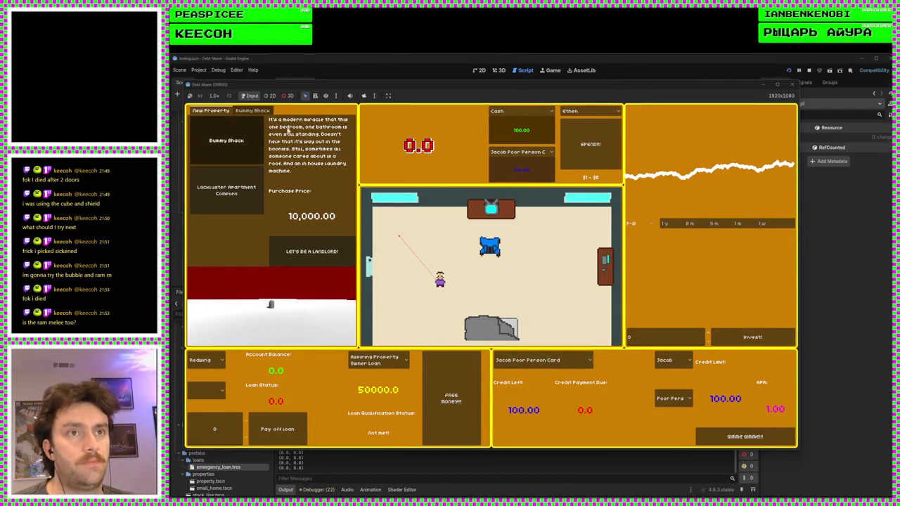
click(256, 111)
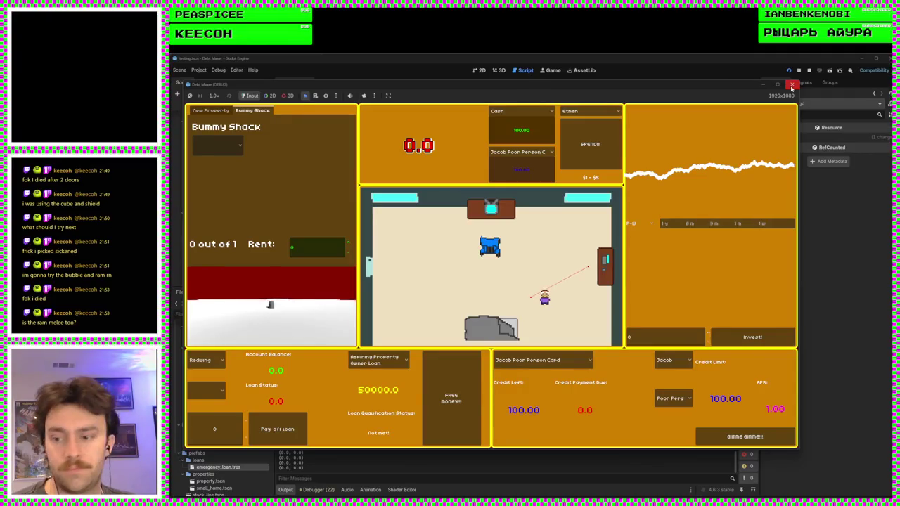
Rerun the game, buy Bummy Shack, check Redwing's loan list, then stop the game
click(792, 86)
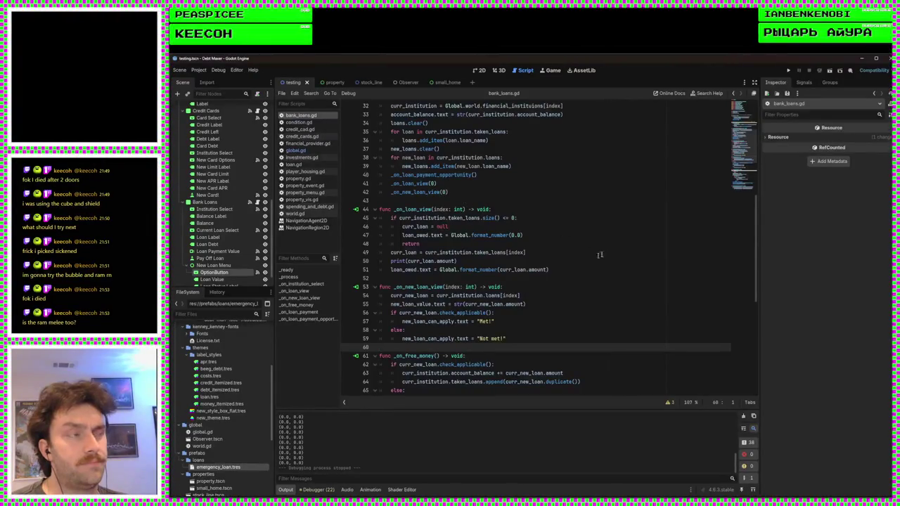
click(788, 70)
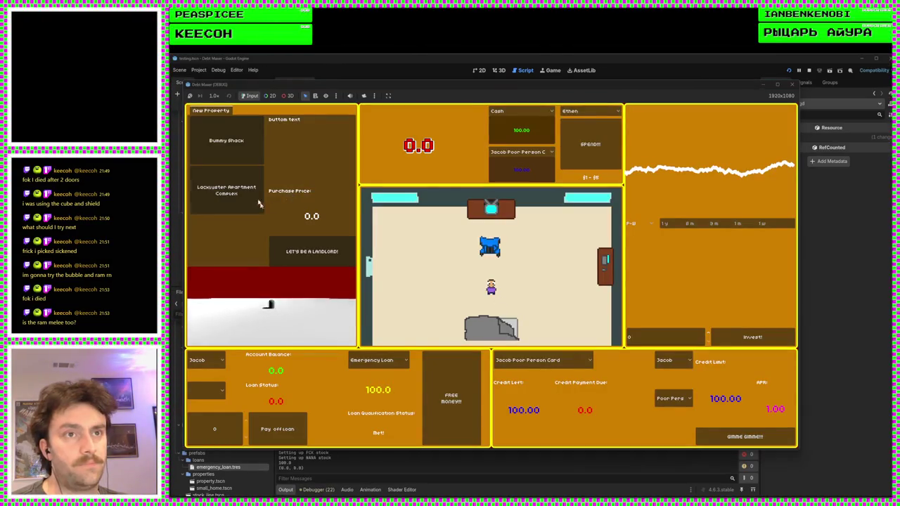
click(239, 139)
click(311, 251)
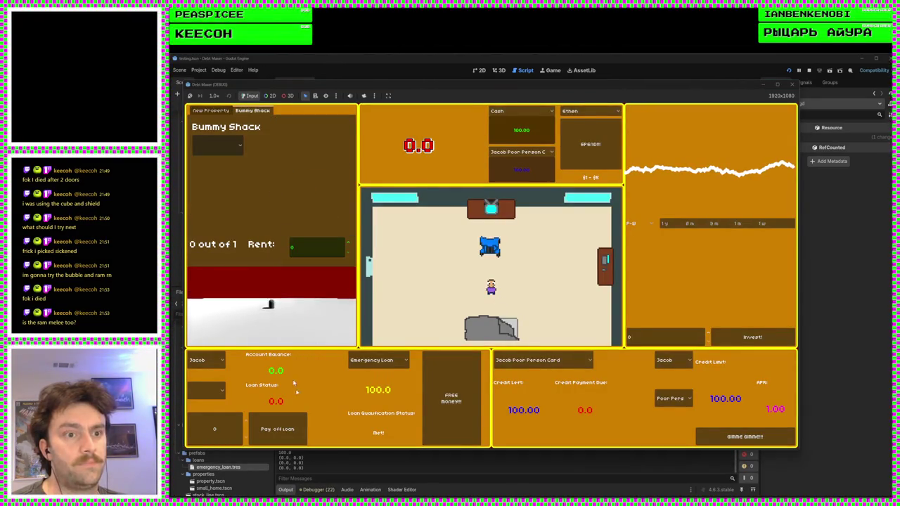
click(206, 360)
click(205, 381)
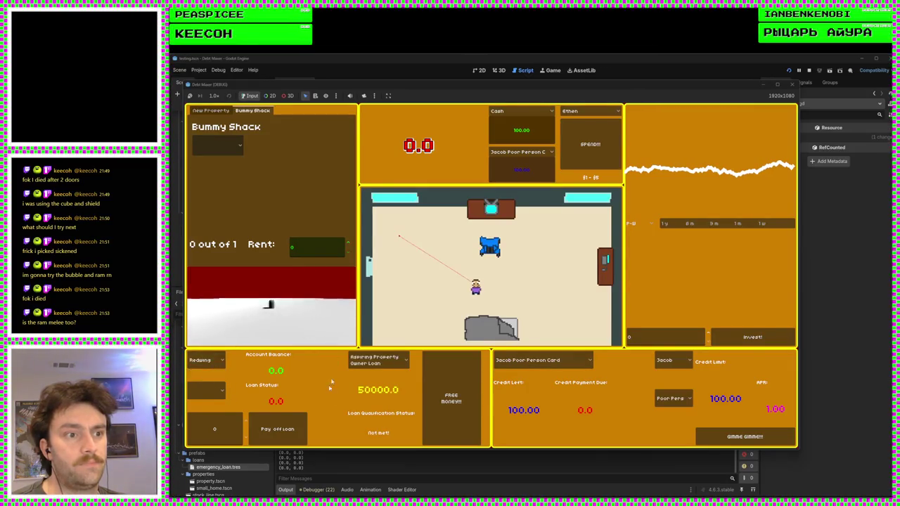
click(378, 360)
click(384, 378)
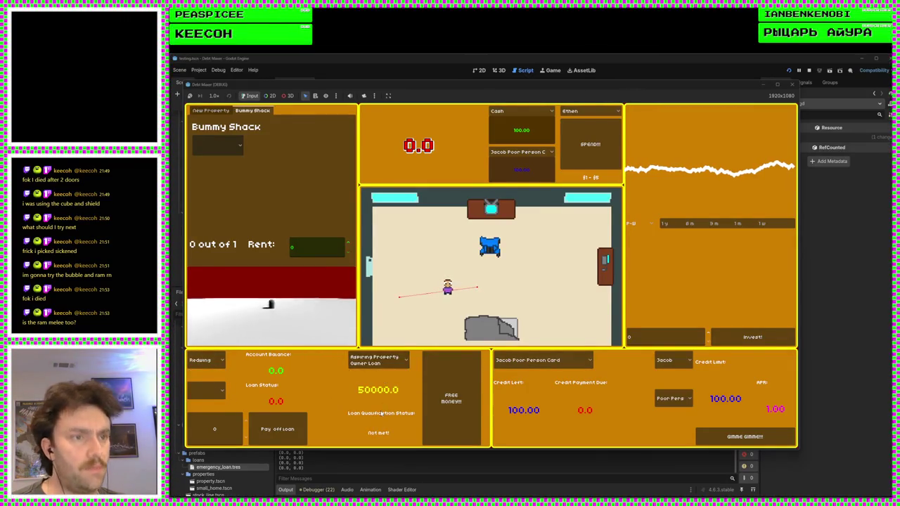
key(F8)
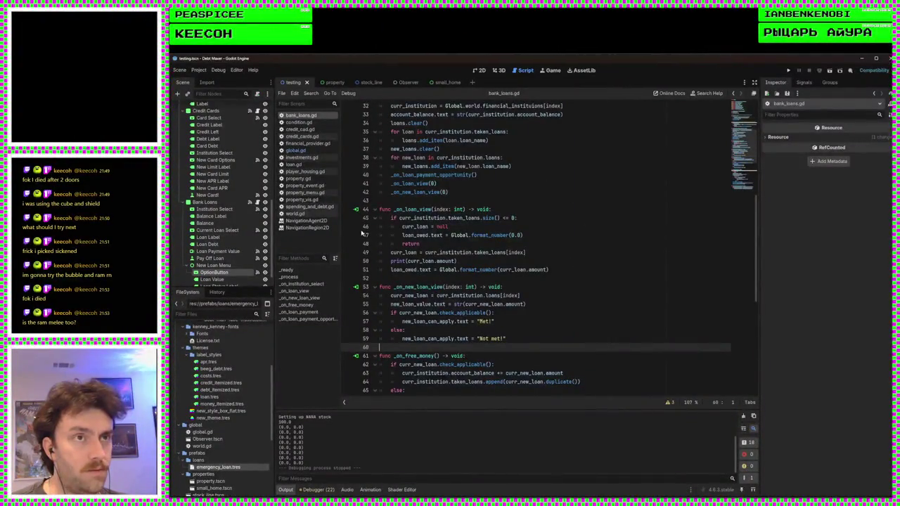
Open the property_menu.gd script from the script list
click(317, 172)
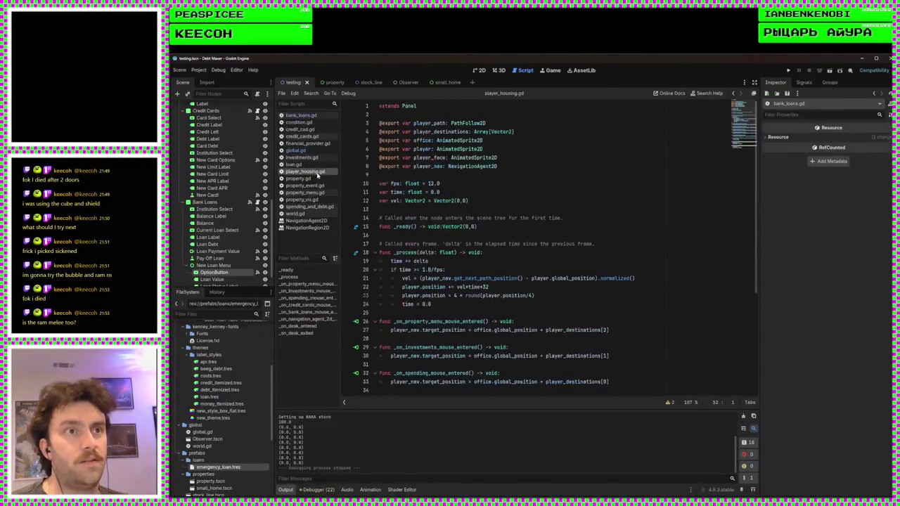
click(299, 179)
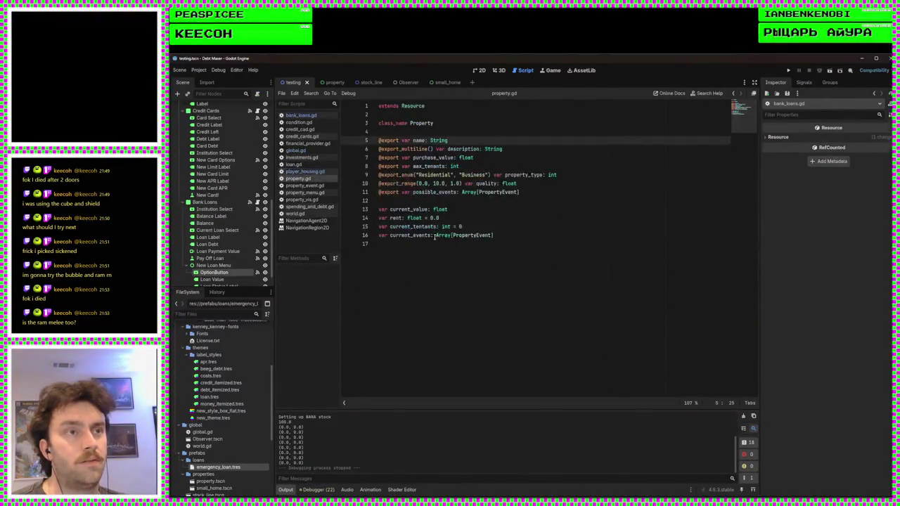
click(304, 193)
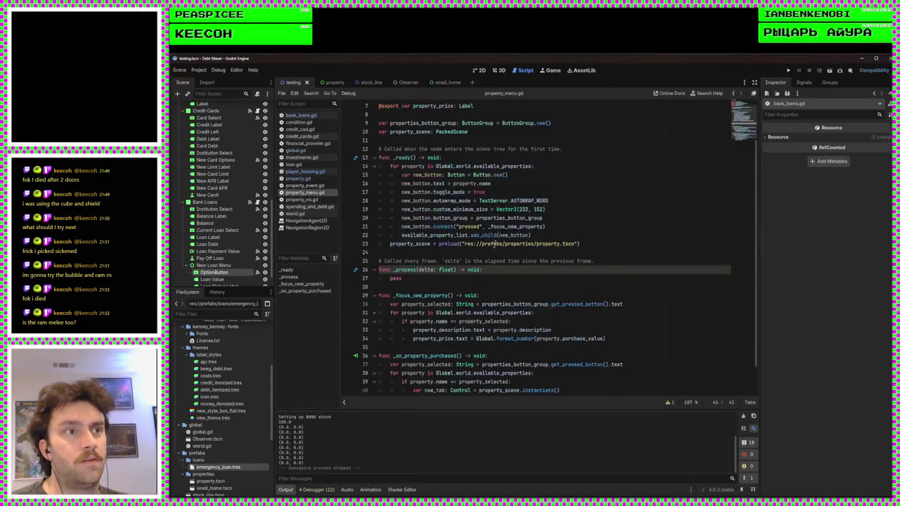
scroll(482, 303, down, 2)
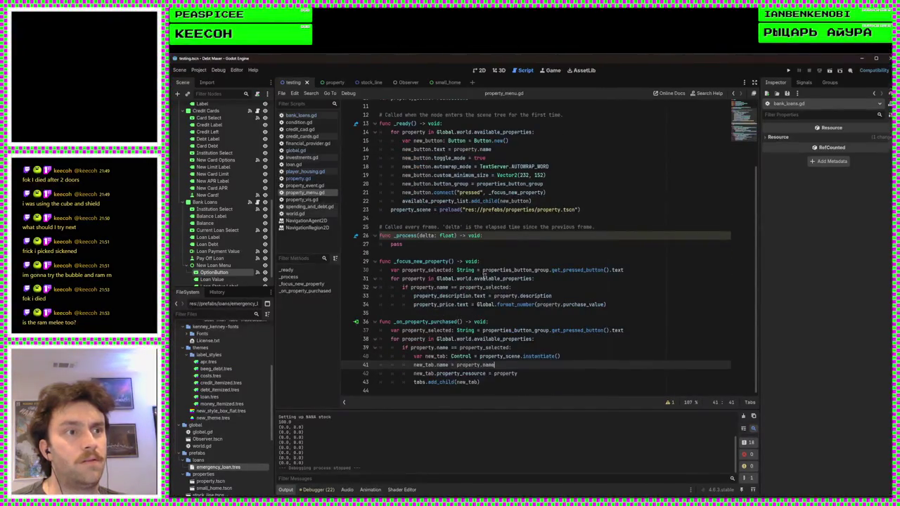
Inspect _on_property_purchased and place the caret on new line 44 after add_child
double_click(427, 321)
double_click(424, 347)
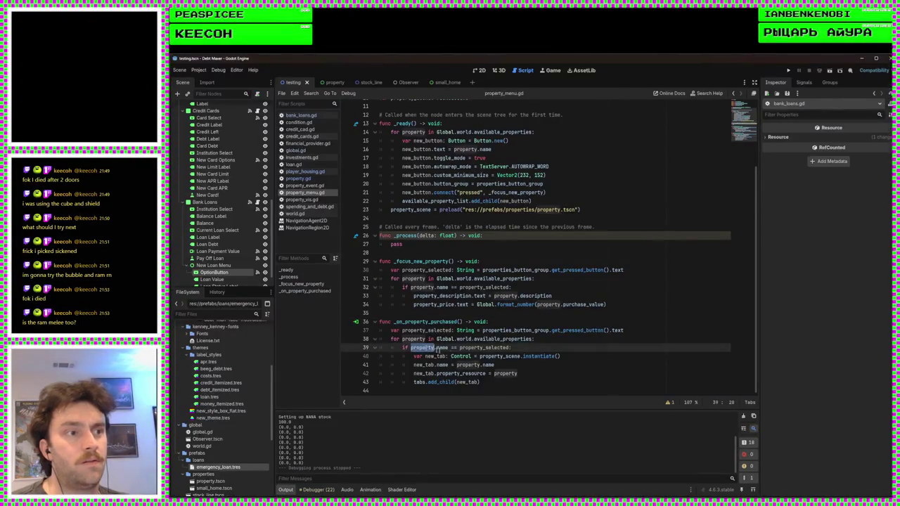
double_click(420, 382)
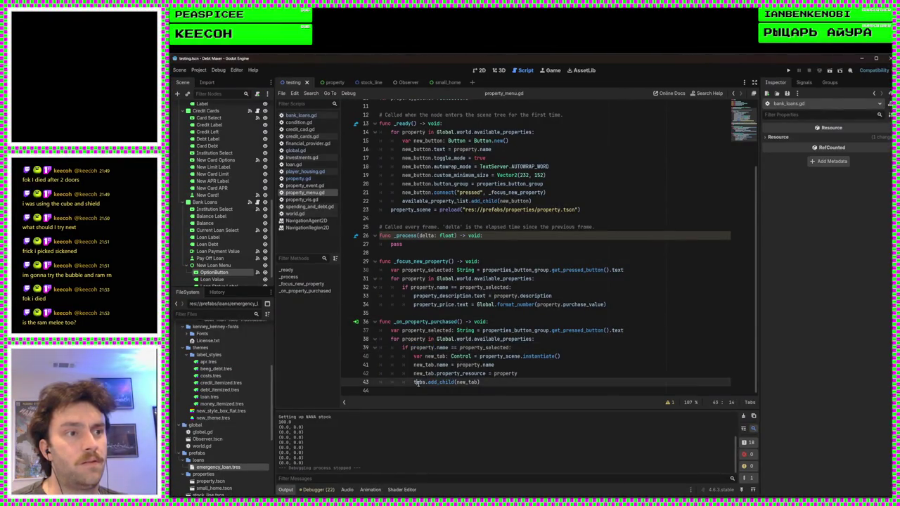
click(423, 348)
double_click(423, 348)
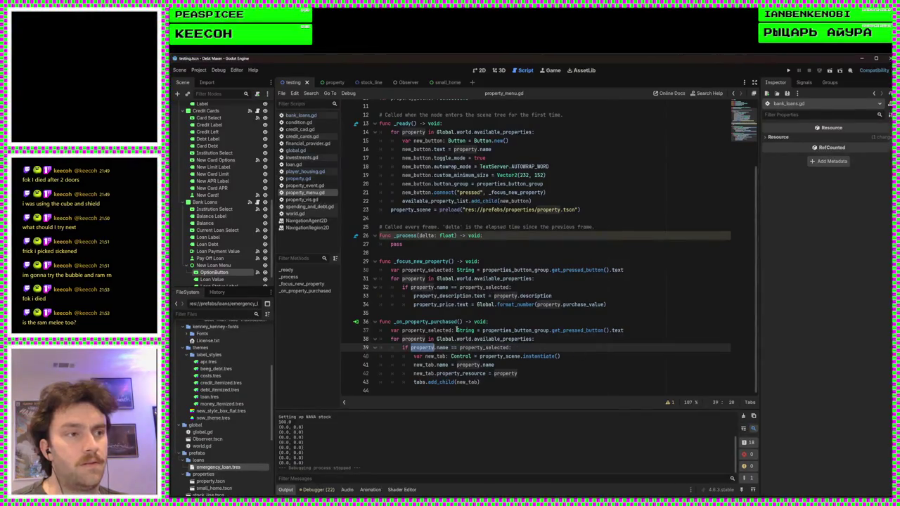
double_click(500, 338)
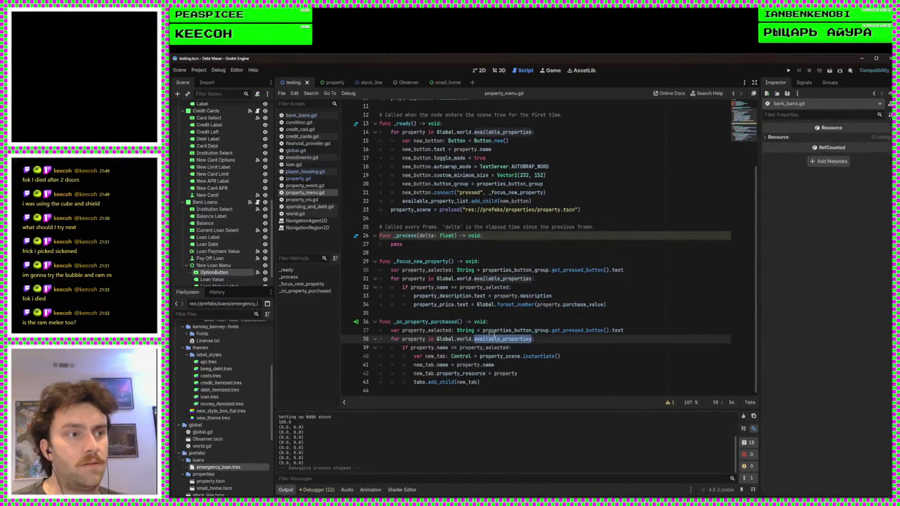
click(541, 386)
key(Up)
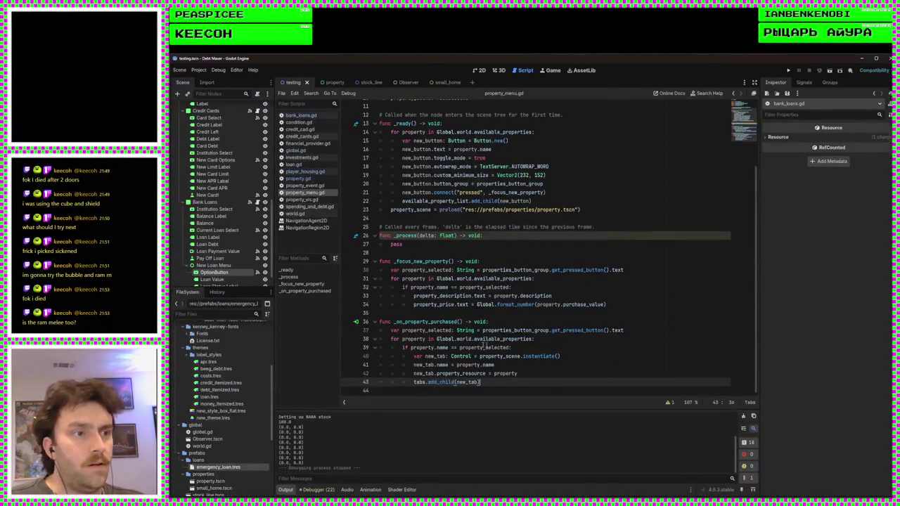
double_click(413, 341)
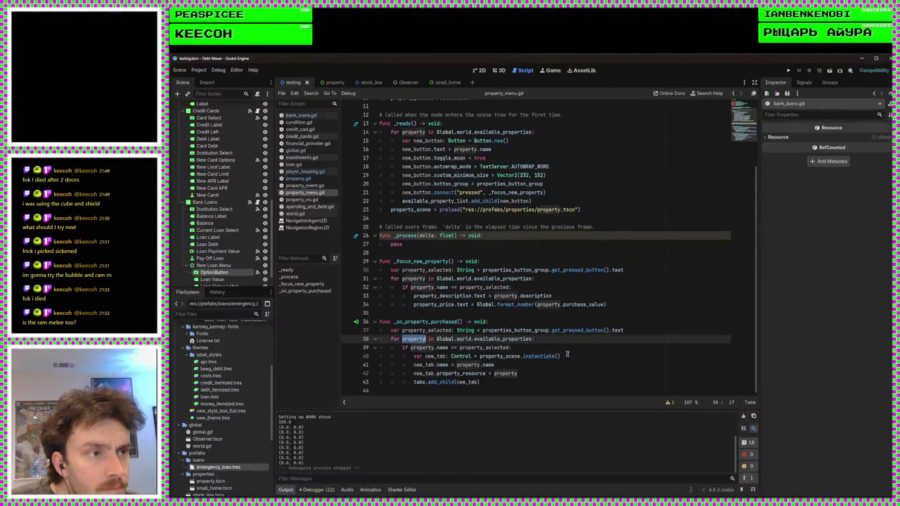
click(519, 387)
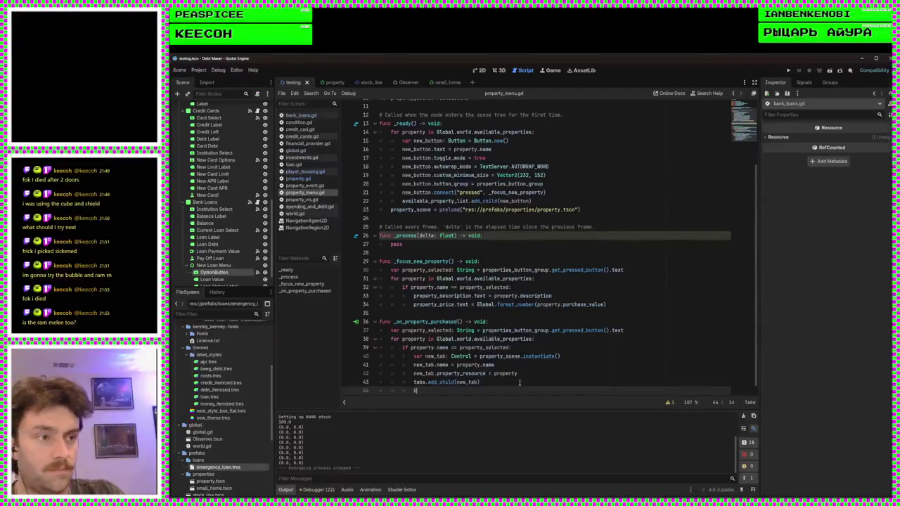
Add a Global.world.player_owned_properties.append() call on line 44 using autocomplete
text(lobal.)
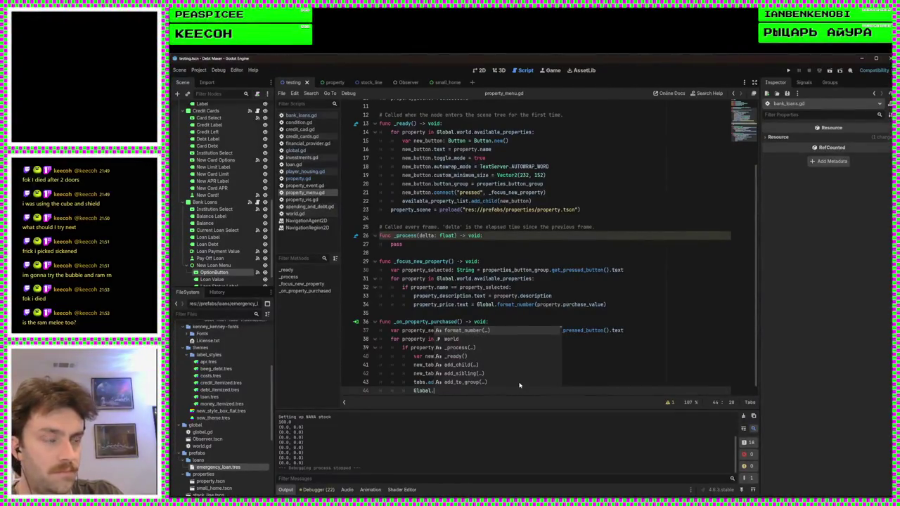
text(world.pro)
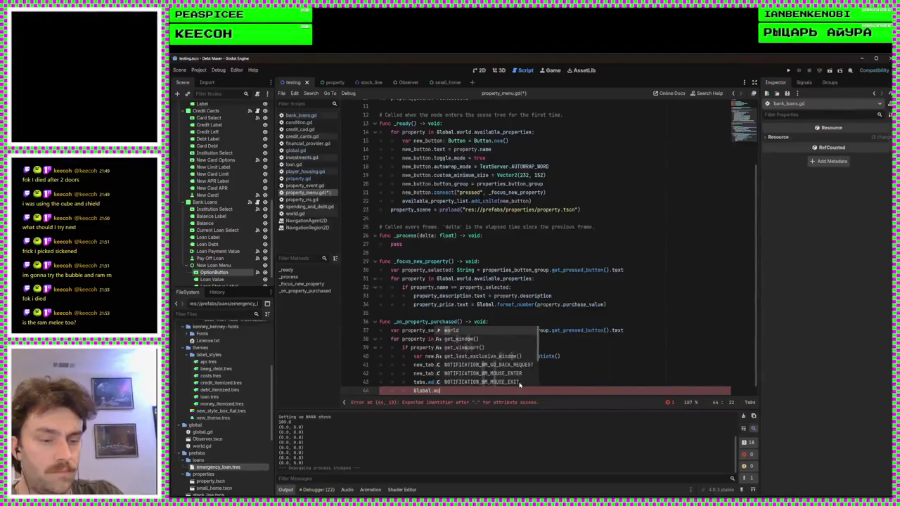
key(BackSpace)
key(BackSpace)
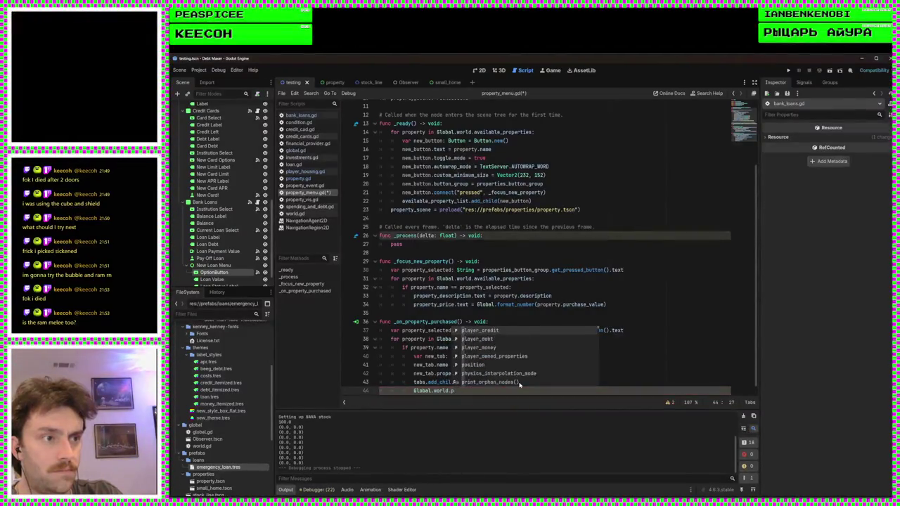
text(la)
key(Down)
key(Down)
key(Down)
key(Return)
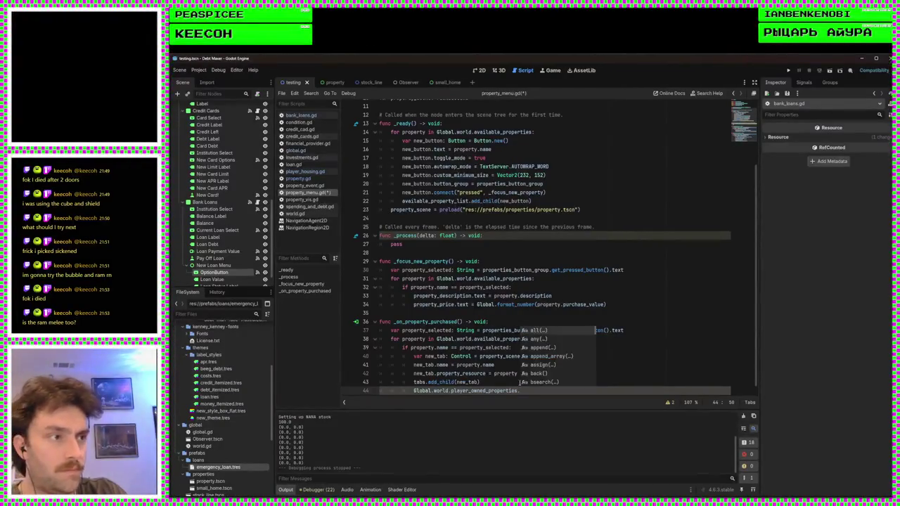
key(Down)
key(Down)
key(Return)
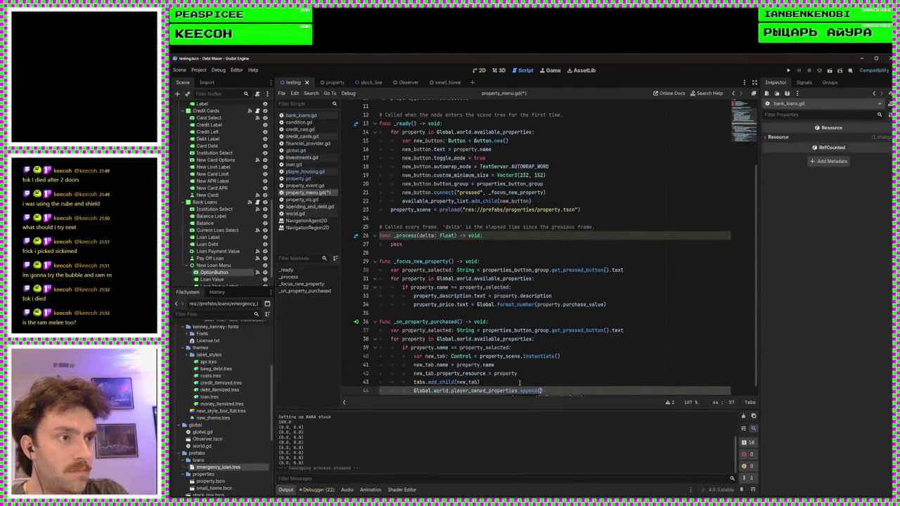
Pass property.duplicate() into the append call and save the script
scroll(553, 358, down, 1)
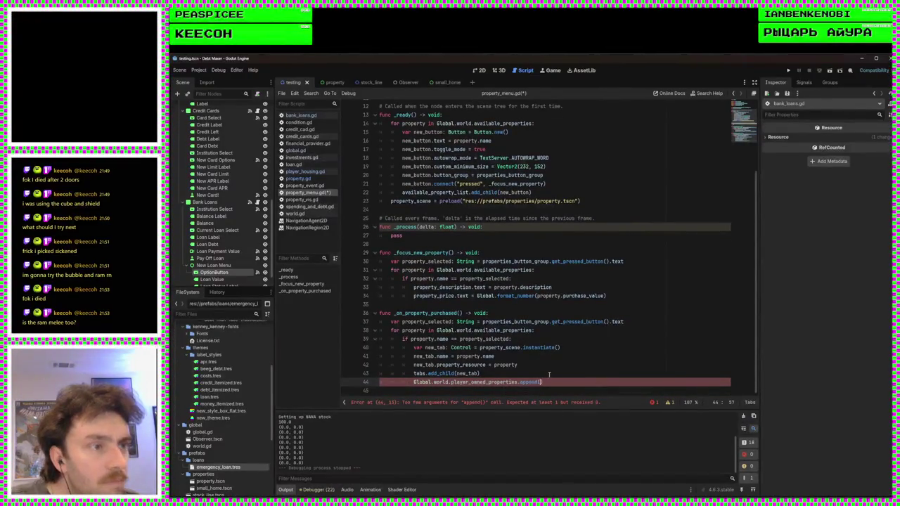
text(property)
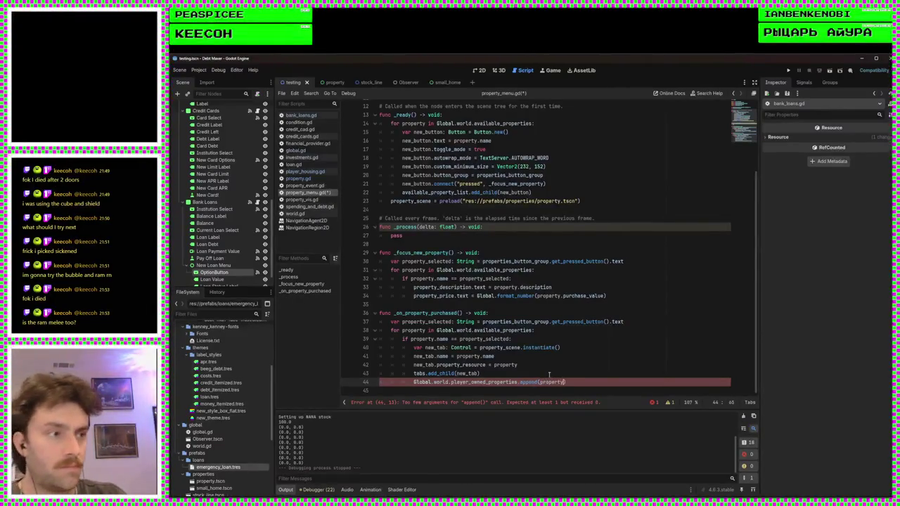
click(435, 339)
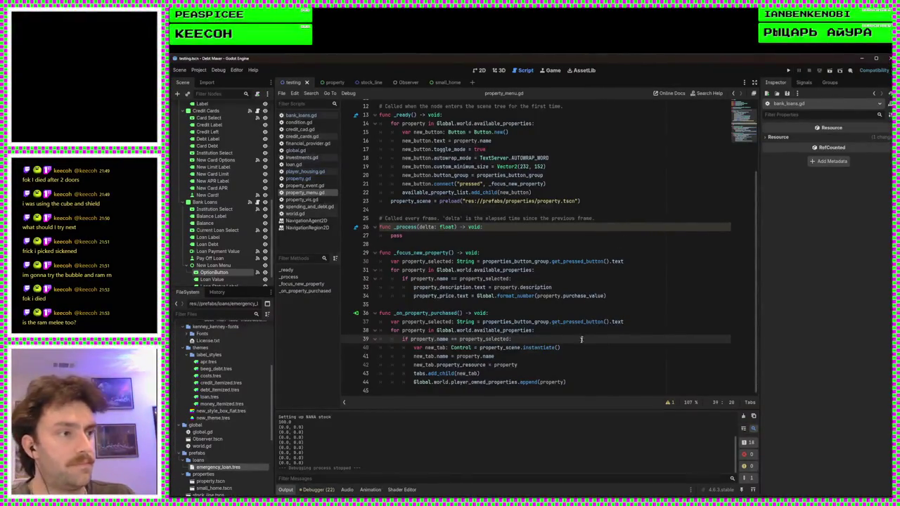
click(576, 382)
text(.dup)
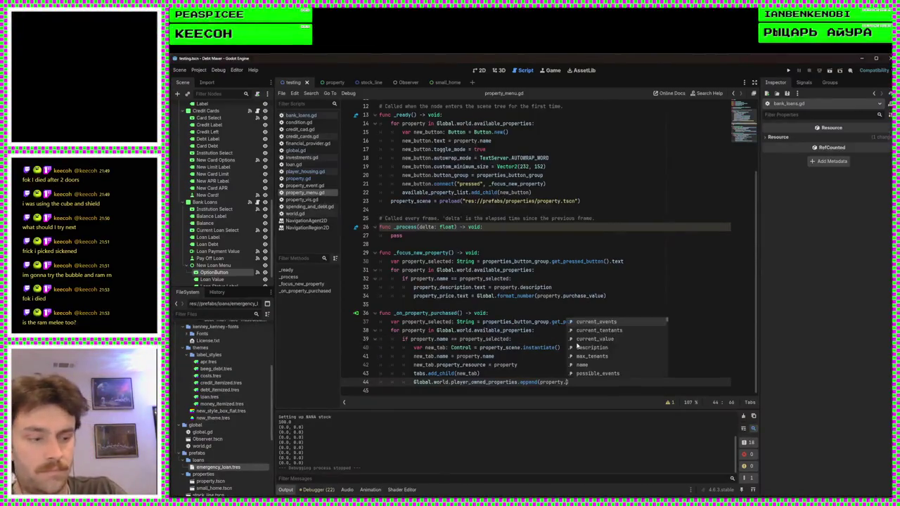
key(Return)
key(ctrl+s)
Test-run the game, rerunning after an error, buying Bummy Shack and taking Redwing's 50,000 loan
click(788, 71)
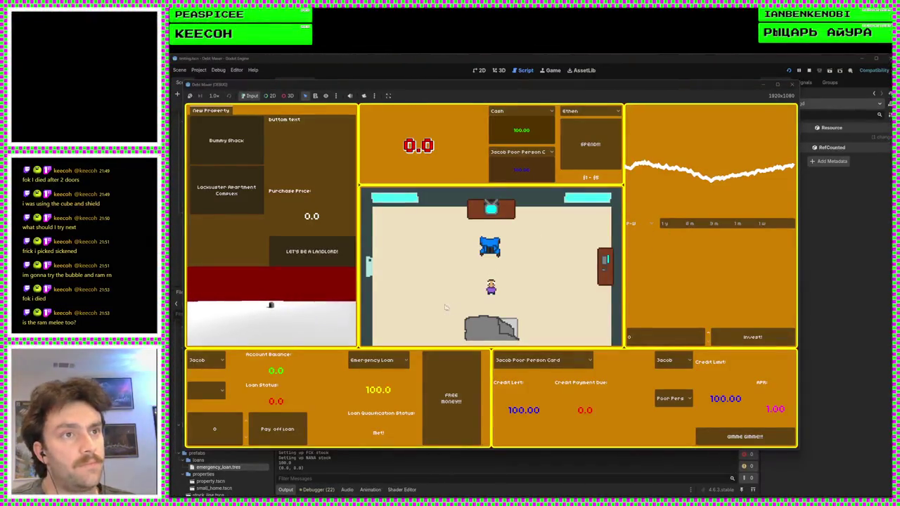
click(337, 251)
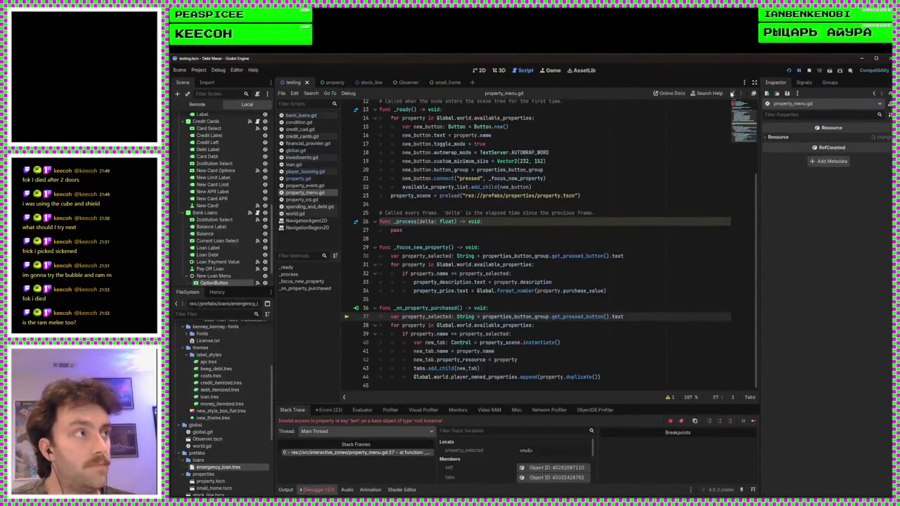
click(788, 69)
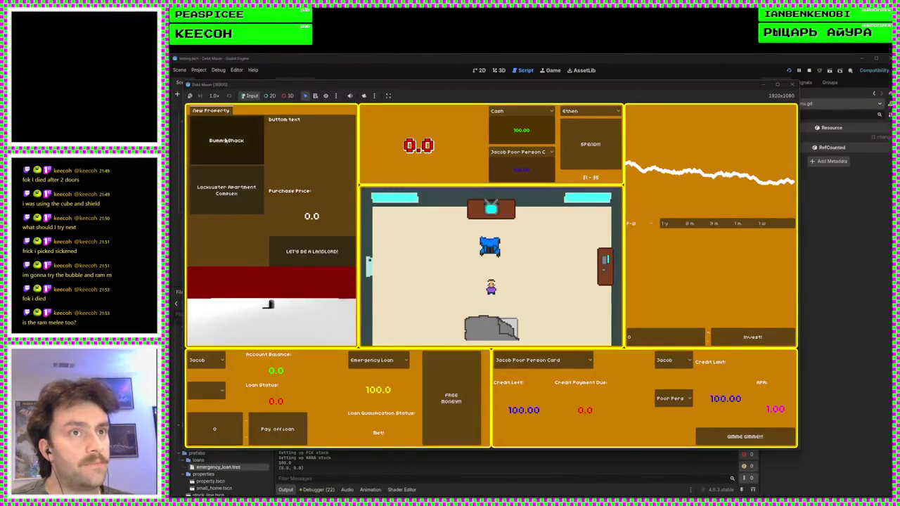
click(302, 253)
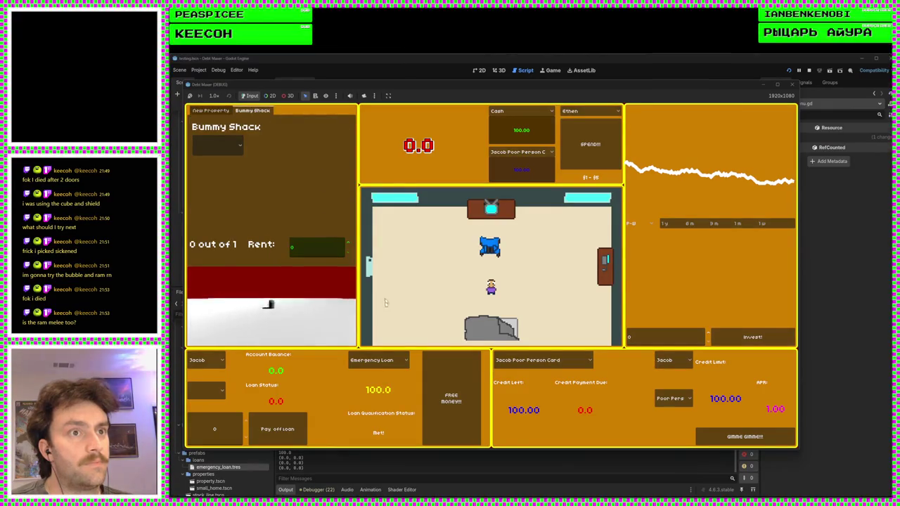
key(a)
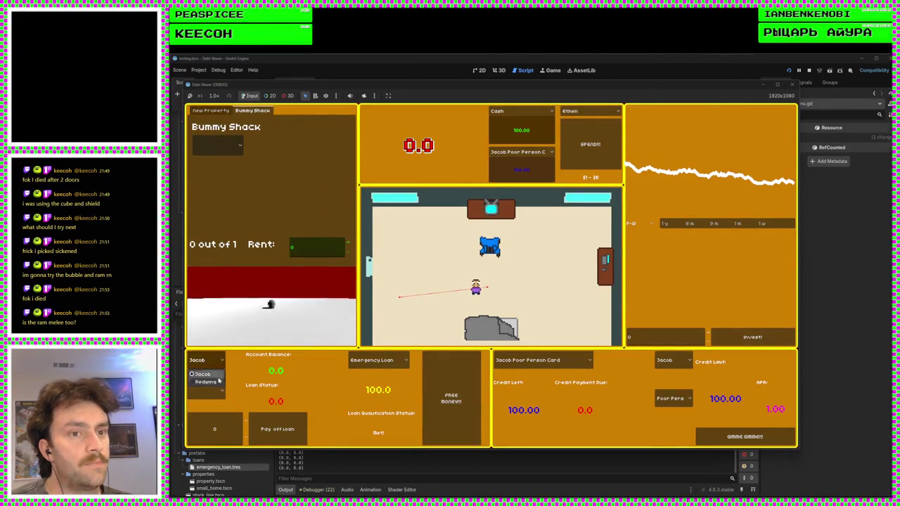
click(449, 396)
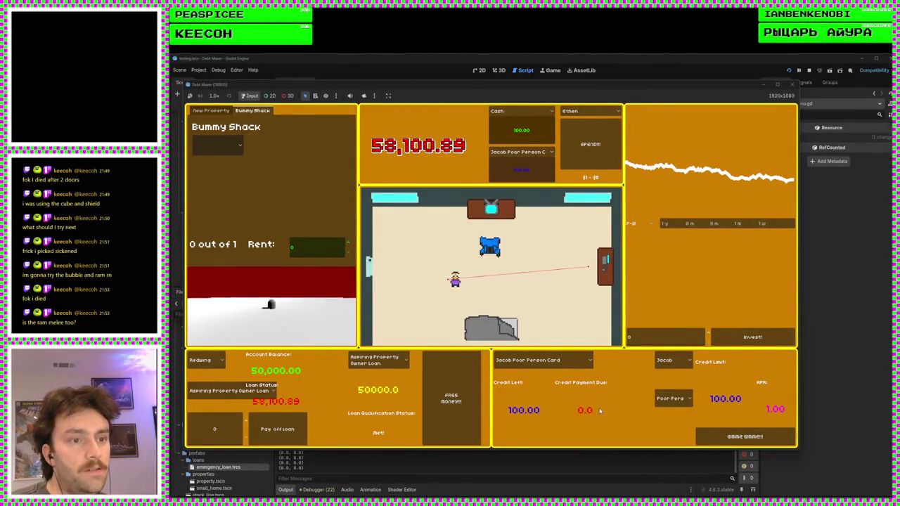
click(793, 83)
In the 2D view, set Current Loan Select's Autowrap Mode to Word
click(478, 71)
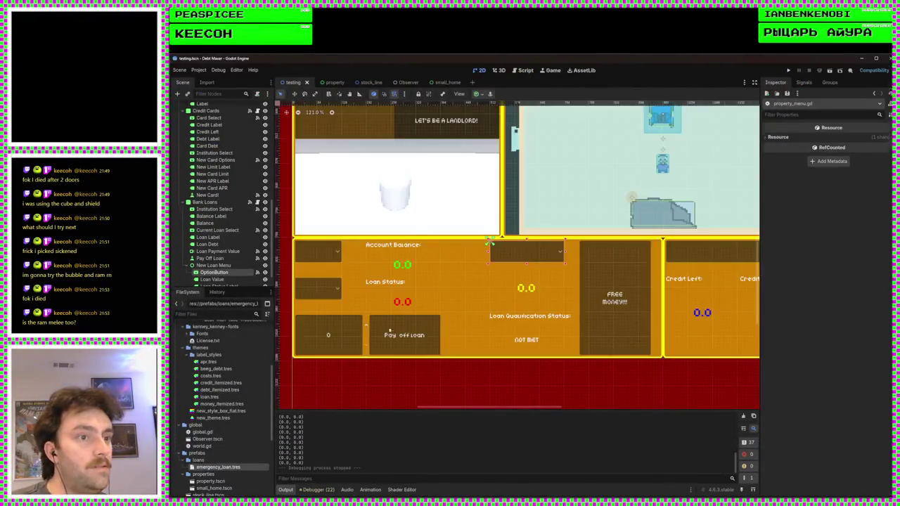
click(324, 298)
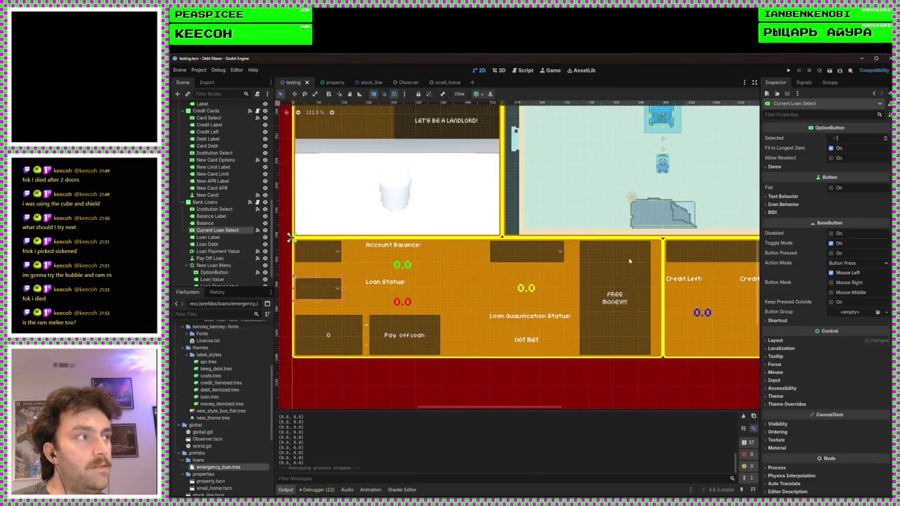
click(782, 197)
click(857, 214)
click(846, 227)
click(845, 227)
click(841, 253)
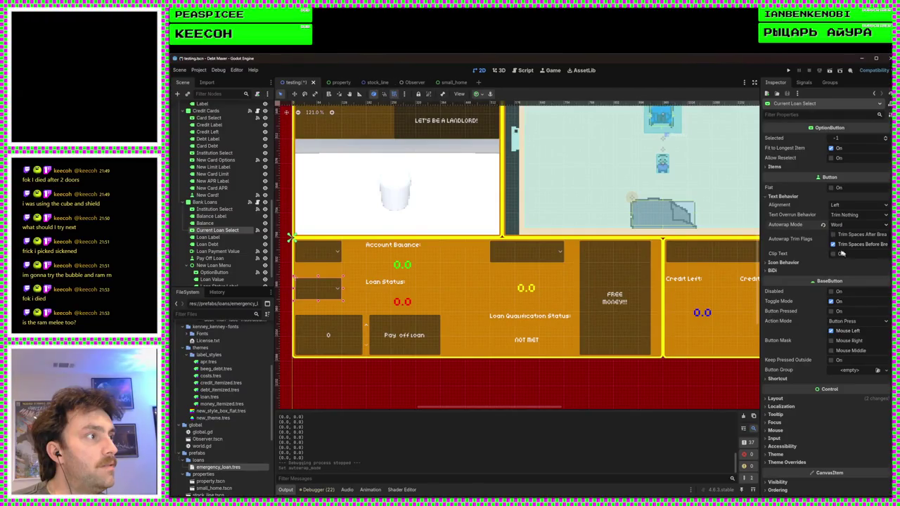
Set Institution Select's Autowrap Mode to Arbitrary, save the scene, and run the game
click(315, 257)
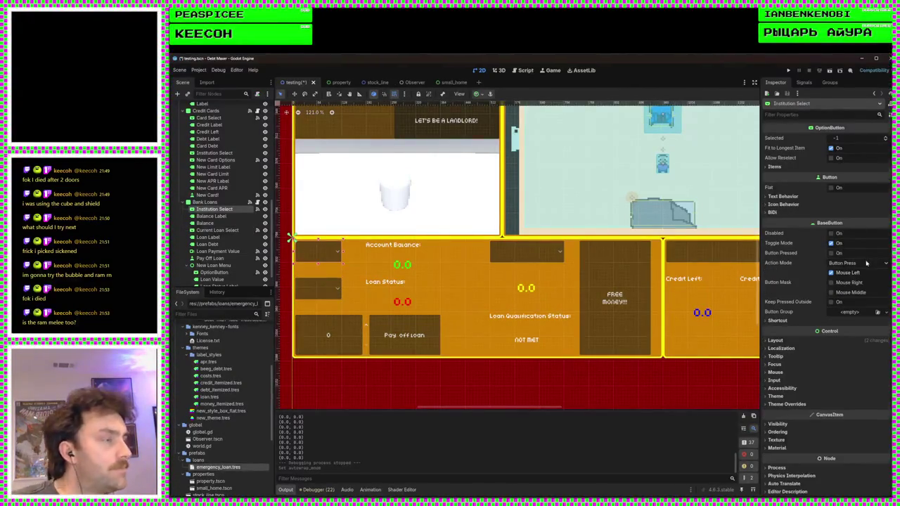
click(784, 196)
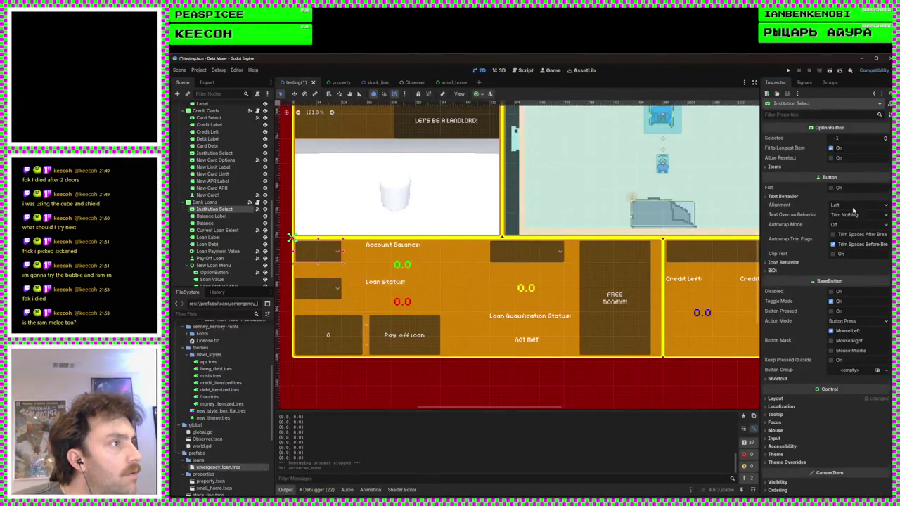
click(854, 225)
click(844, 240)
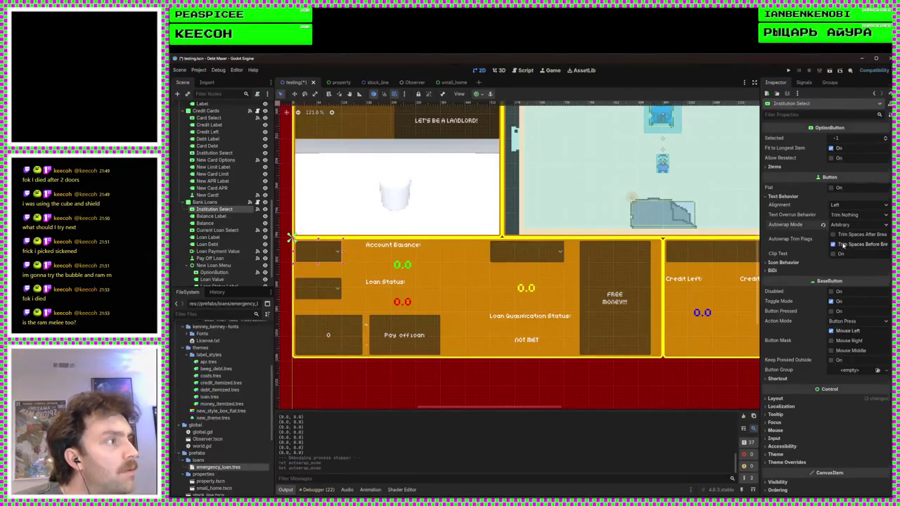
key(ctrl+s)
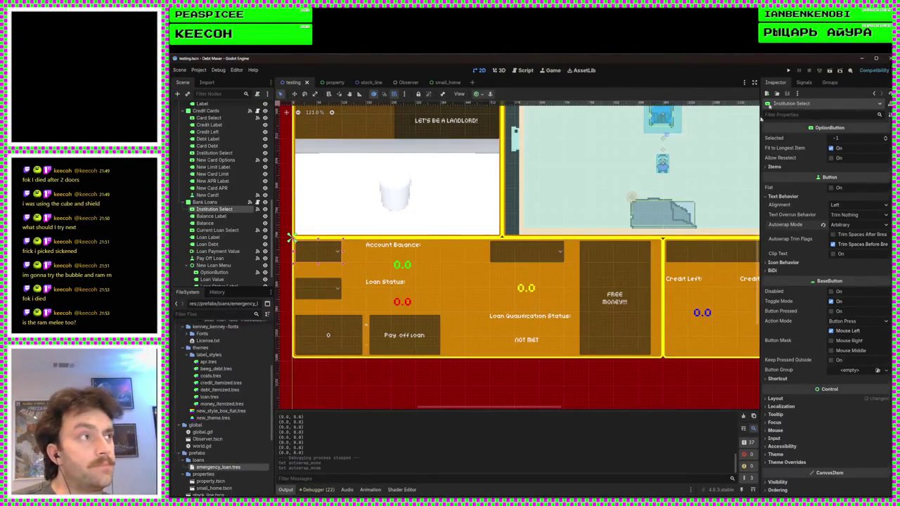
click(788, 71)
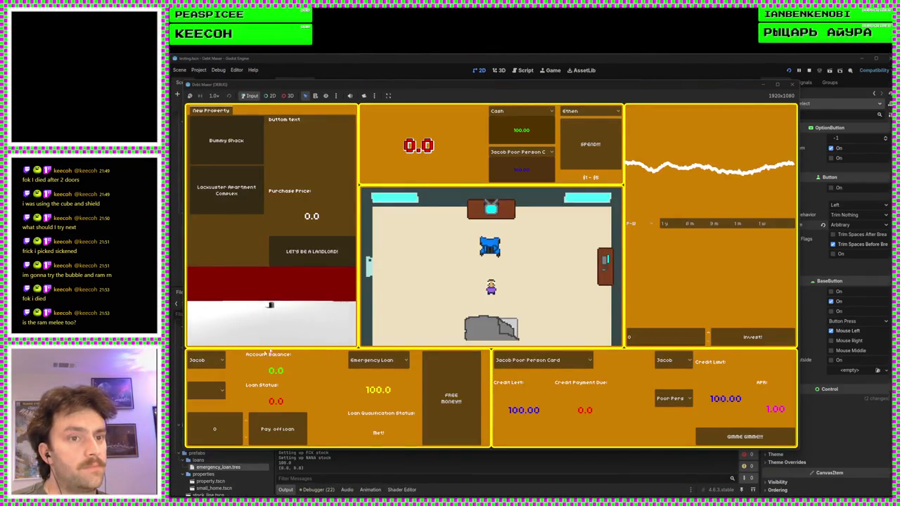
click(227, 145)
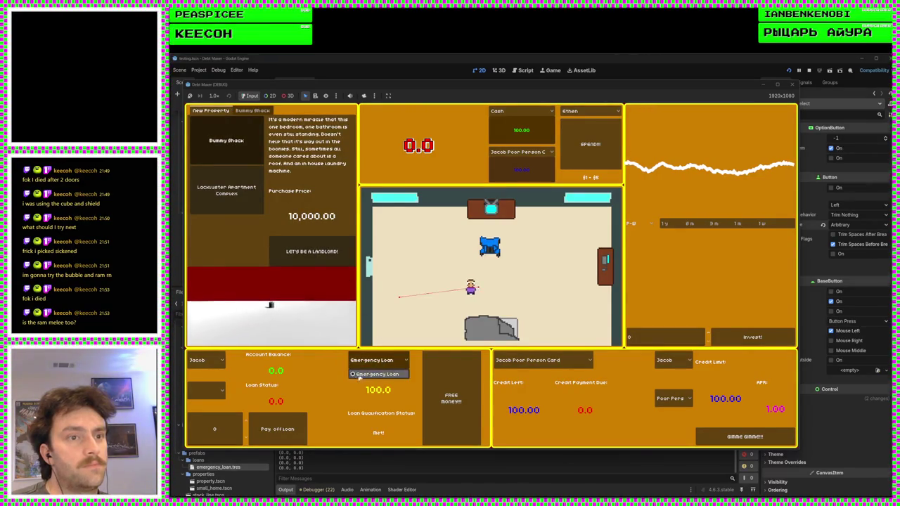
click(214, 361)
click(206, 382)
click(451, 397)
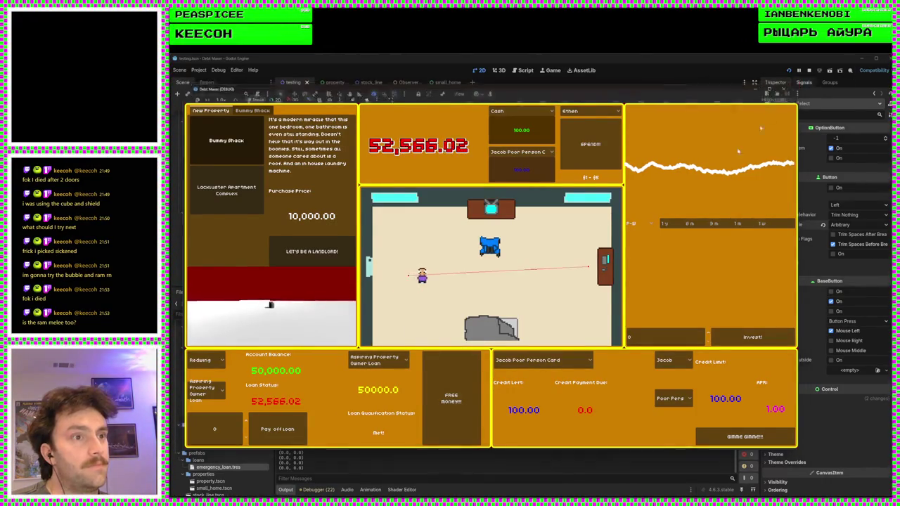
key(F8)
scroll(394, 297, up, 5)
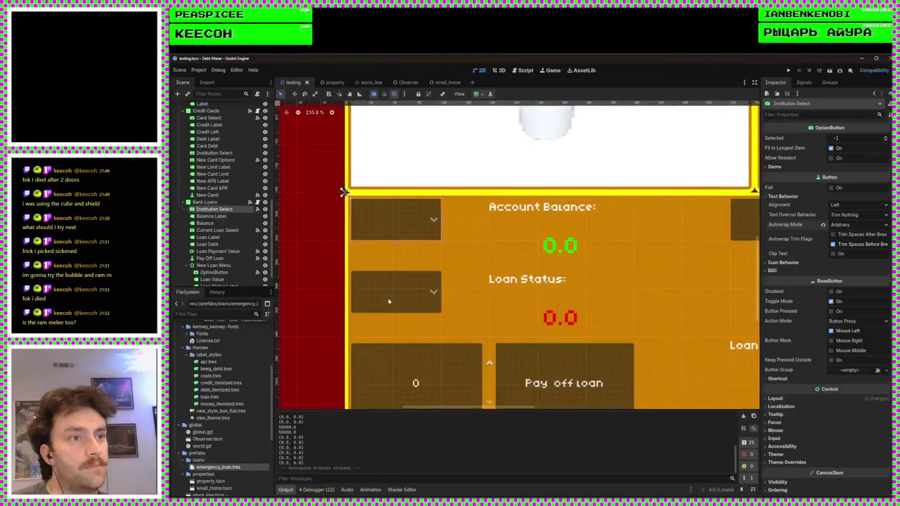
Drag Institution Select and Current Loan Select taller, save, and run the game to check
click(457, 295)
scroll(457, 295, up, 3)
click(456, 217)
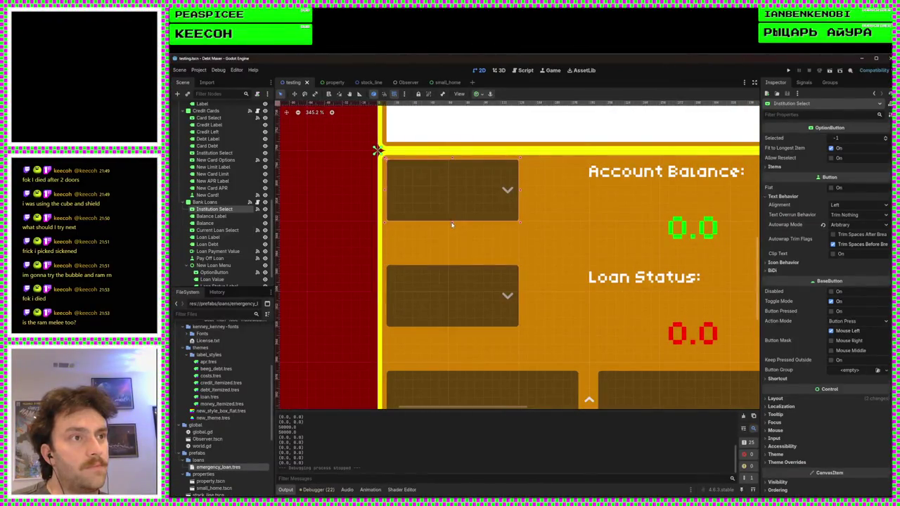
mouse_move(453, 230)
mouse_down()
mouse_move(450, 255)
mouse_move(452, 246)
mouse_up()
click(452, 278)
click(459, 227)
click(449, 324)
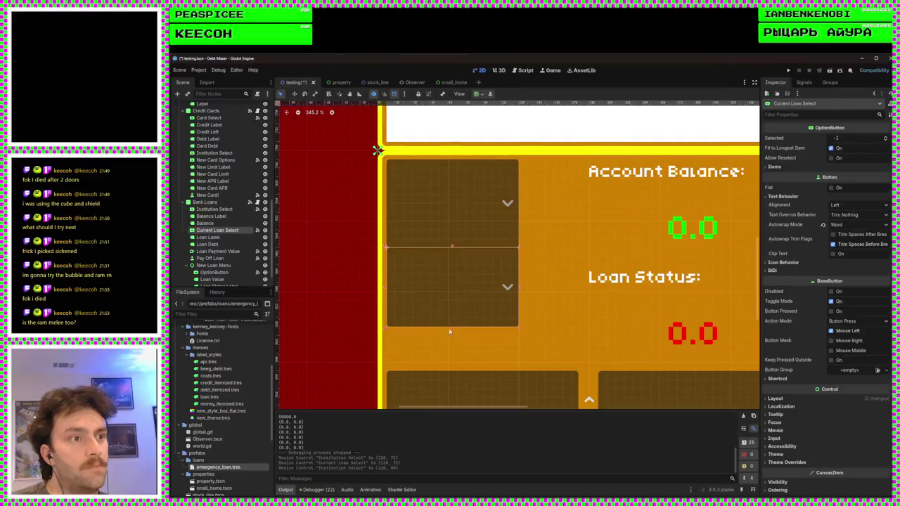
drag(453, 329, 452, 337)
scroll(482, 326, down, 2)
key(ctrl+s)
click(789, 70)
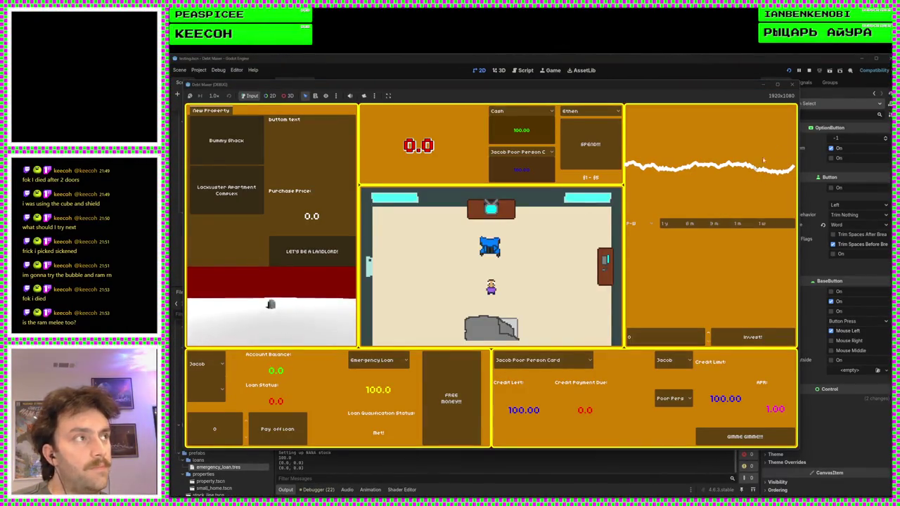
Stop the game, move Current Loan Select down 16 px, save, and rerun
key(F8)
scroll(569, 319, down, 2)
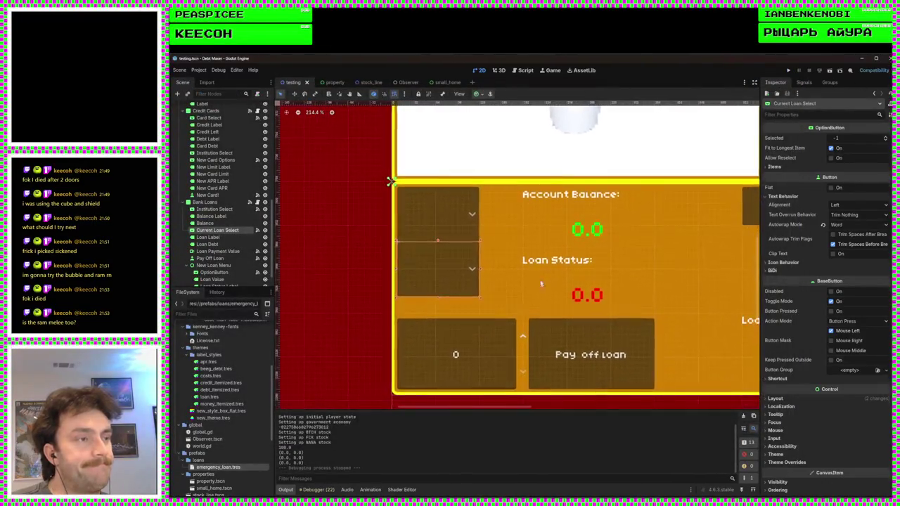
drag(435, 268, 436, 279)
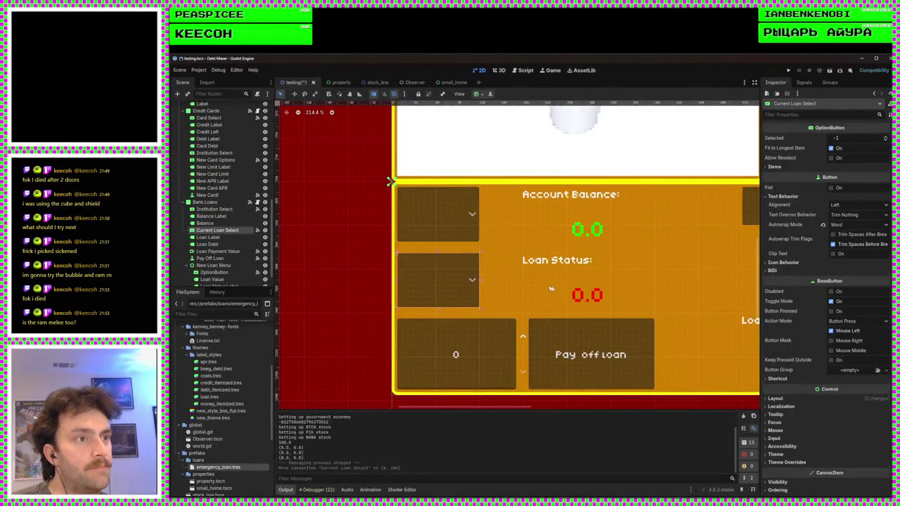
key(ctrl+s)
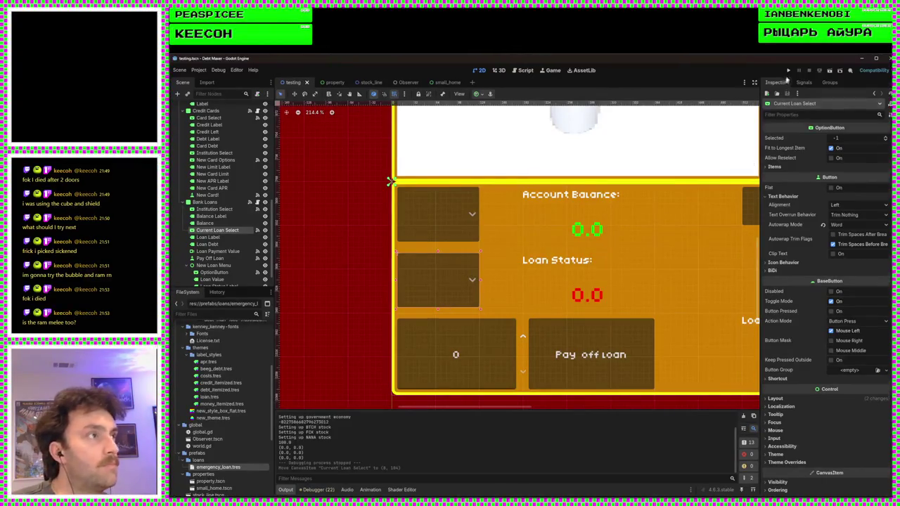
click(788, 71)
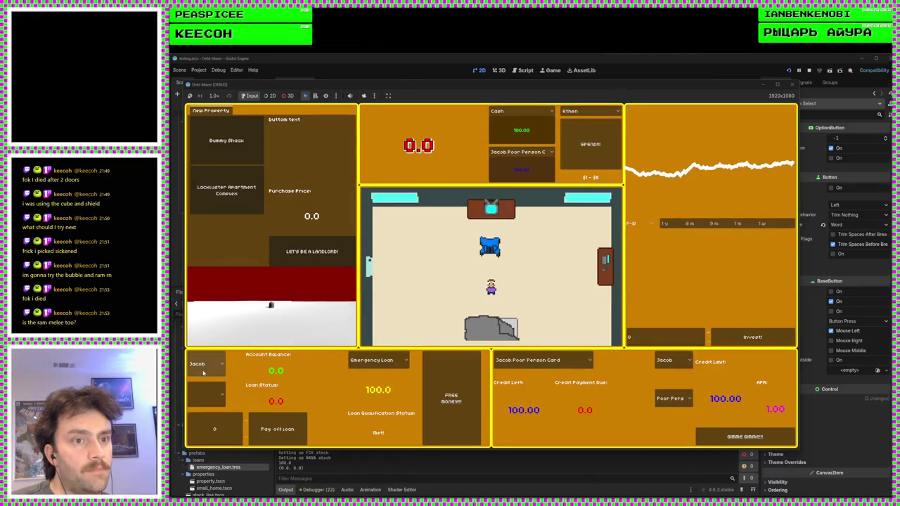
In the running game, switch to Redwing, view Bummy Shack, and take the loan
click(204, 365)
click(210, 388)
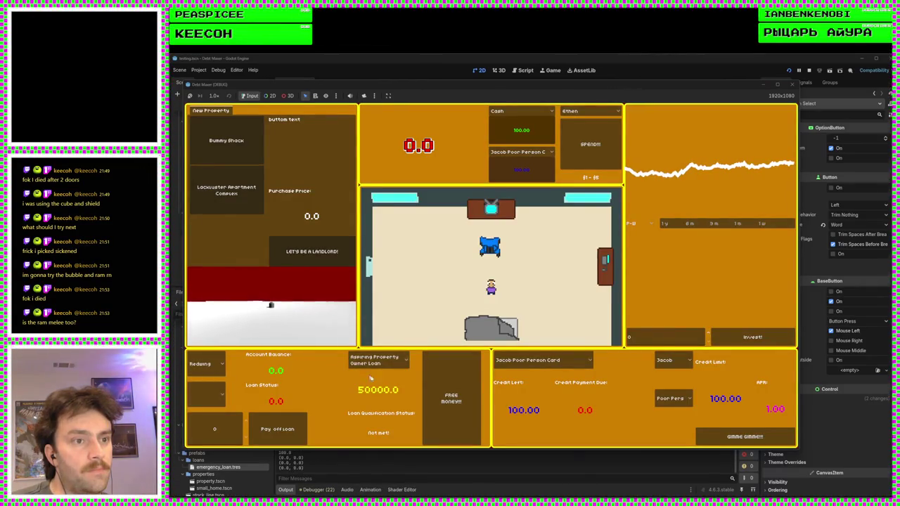
click(239, 163)
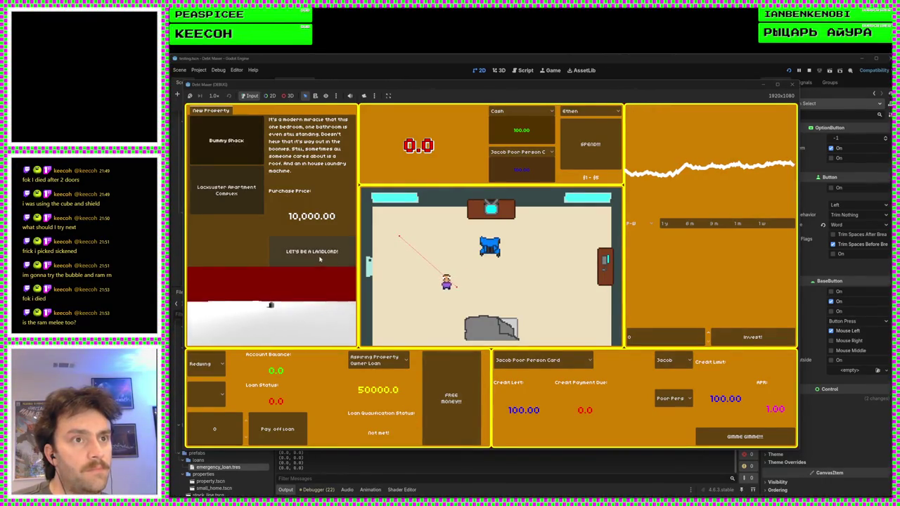
click(451, 397)
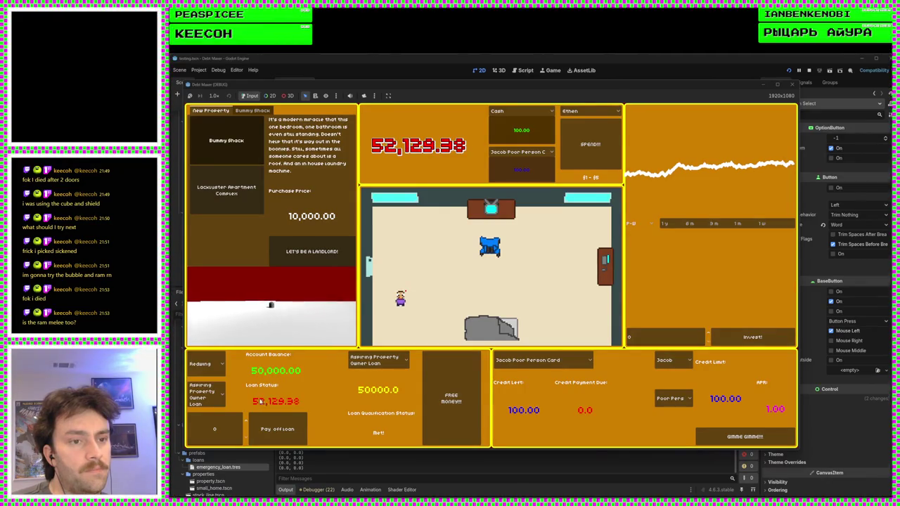
text(1029)
Pay off the loan with 53000, close the game, and switch to the roadmap notes
click(214, 429)
text(5300)
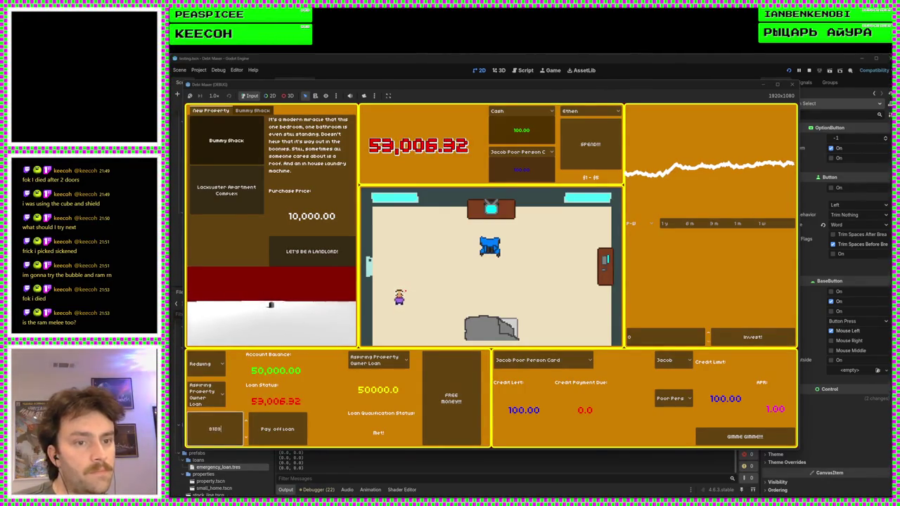
text(00)
click(278, 429)
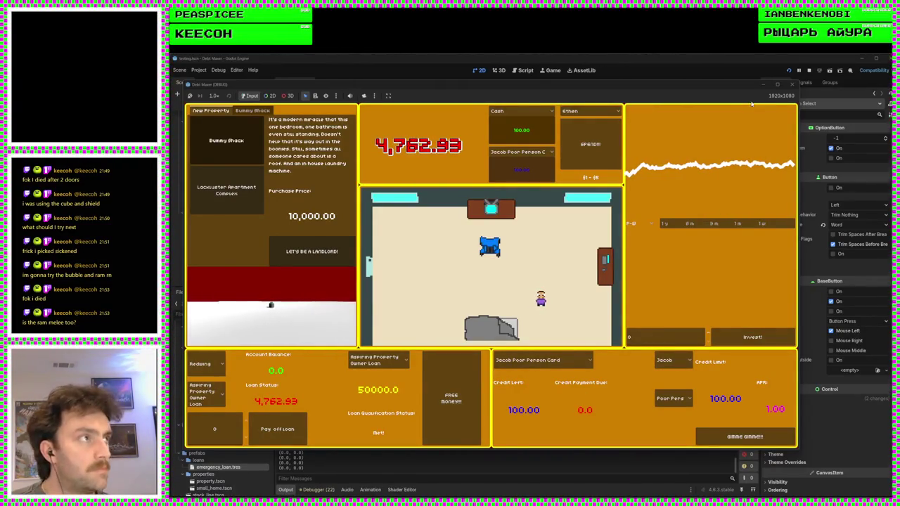
click(793, 83)
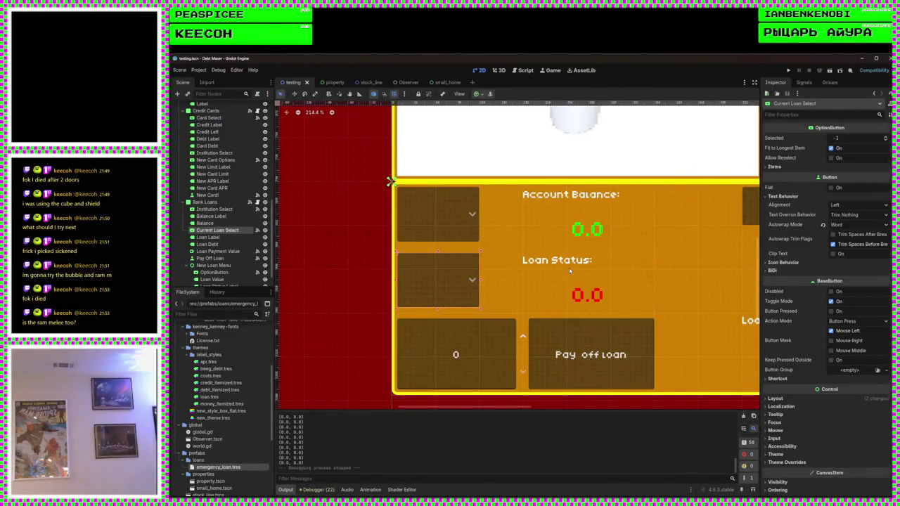
scroll(429, 325, down, 2)
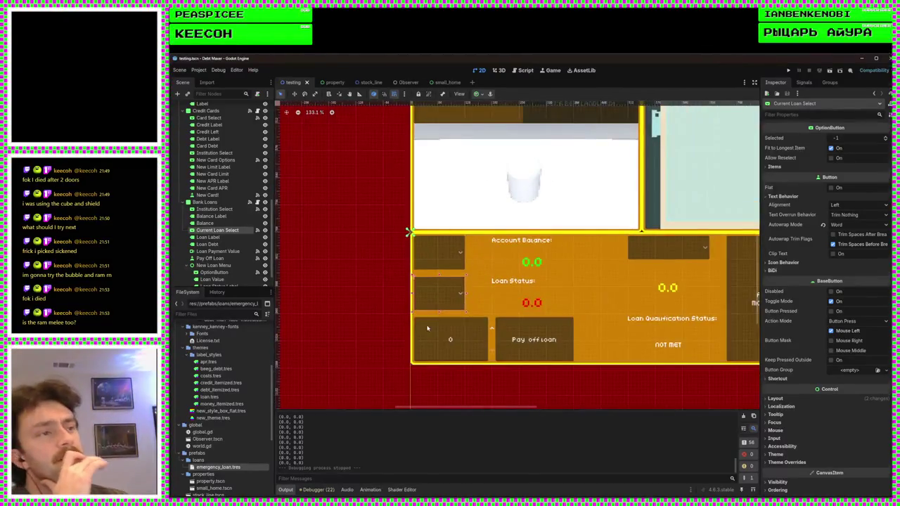
key(alt+Tab)
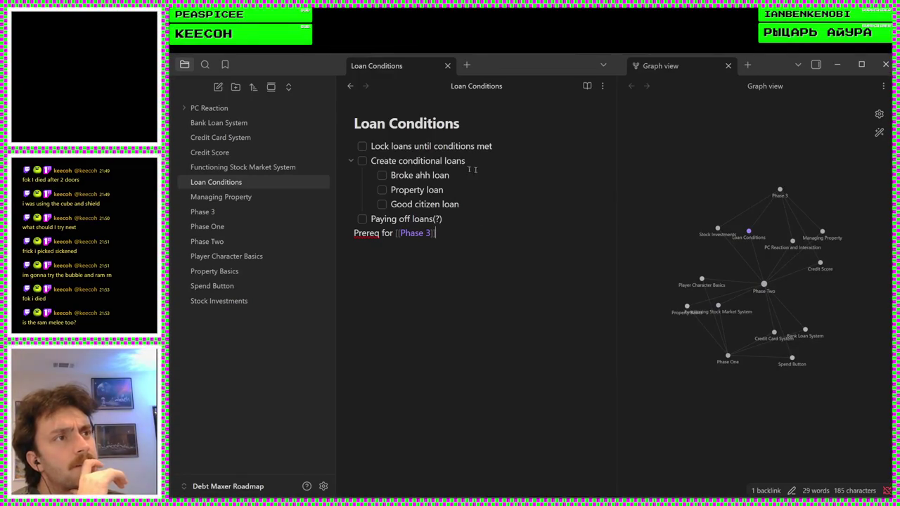
Tick Lock loans, Broke ahh loan, Property loan and Paying off loans(?) as done
click(362, 145)
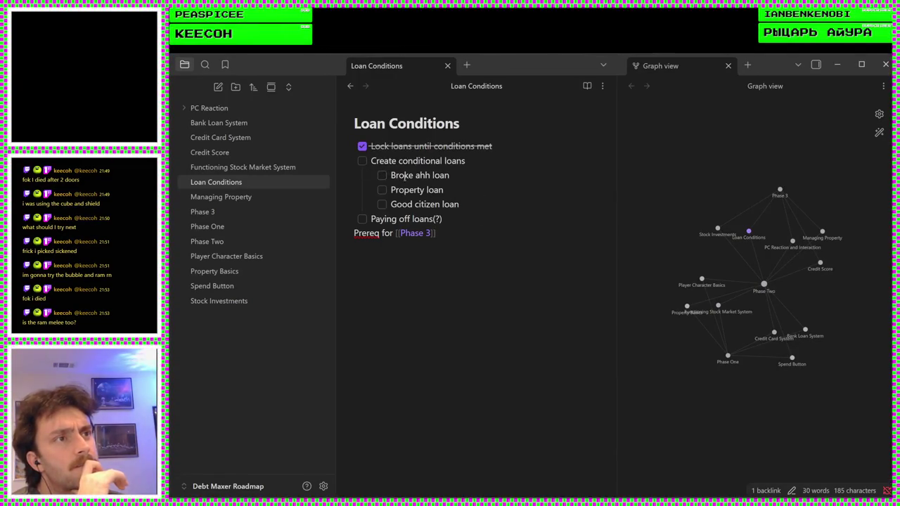
click(381, 175)
click(381, 190)
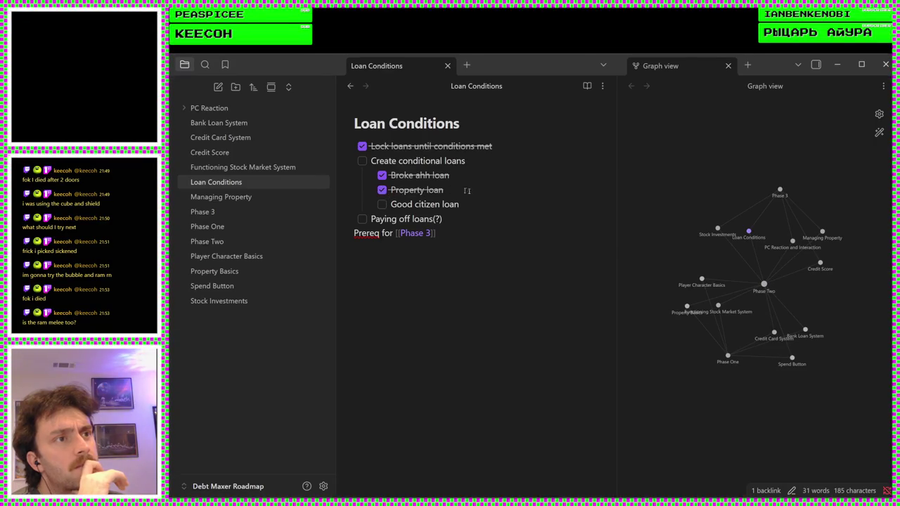
click(480, 217)
click(362, 219)
Go back to Phase Two, open the Credit Score note, then return to Godot
click(349, 86)
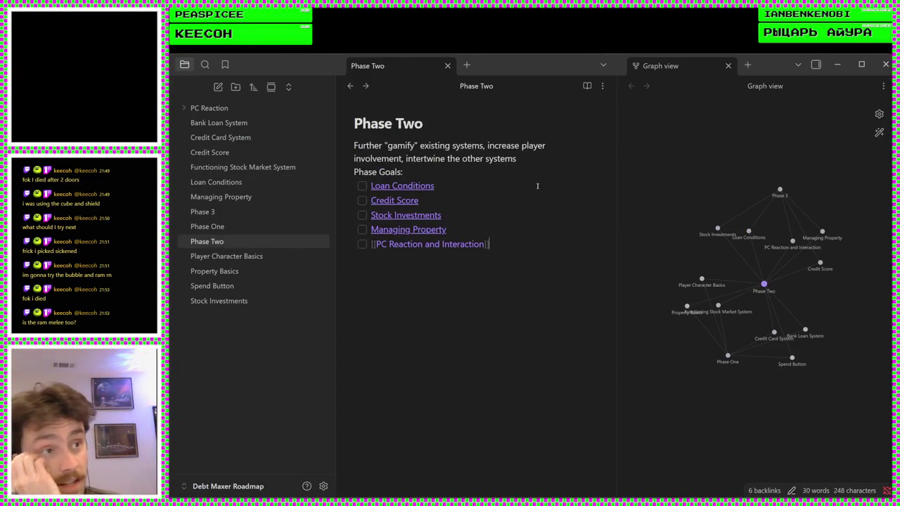
click(394, 200)
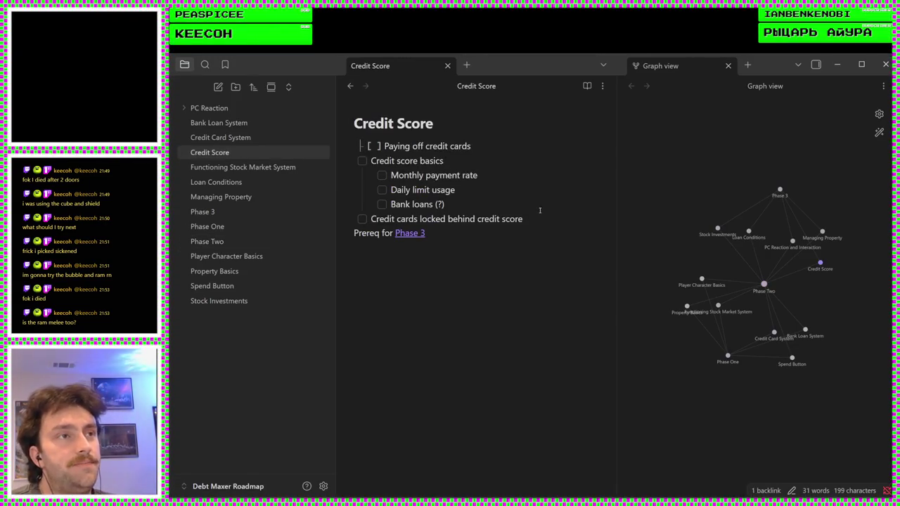
click(493, 158)
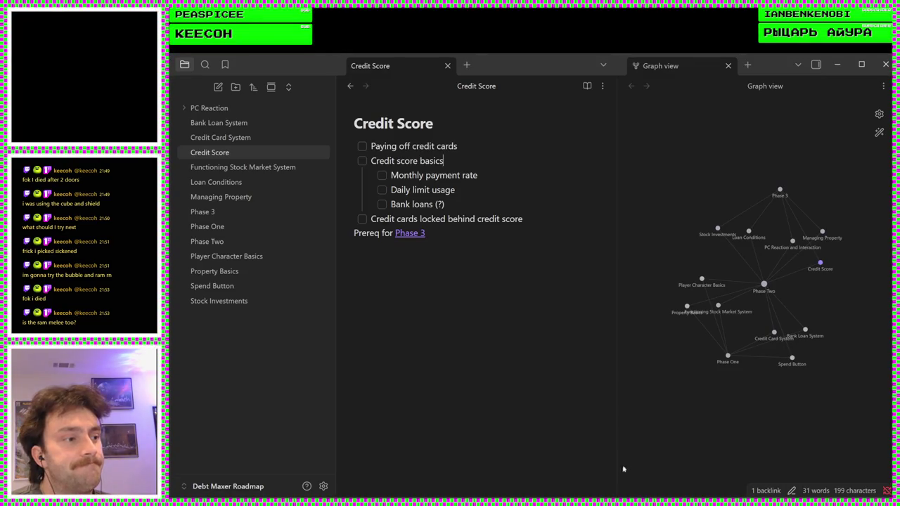
key(alt+Tab)
scroll(494, 342, down, 2)
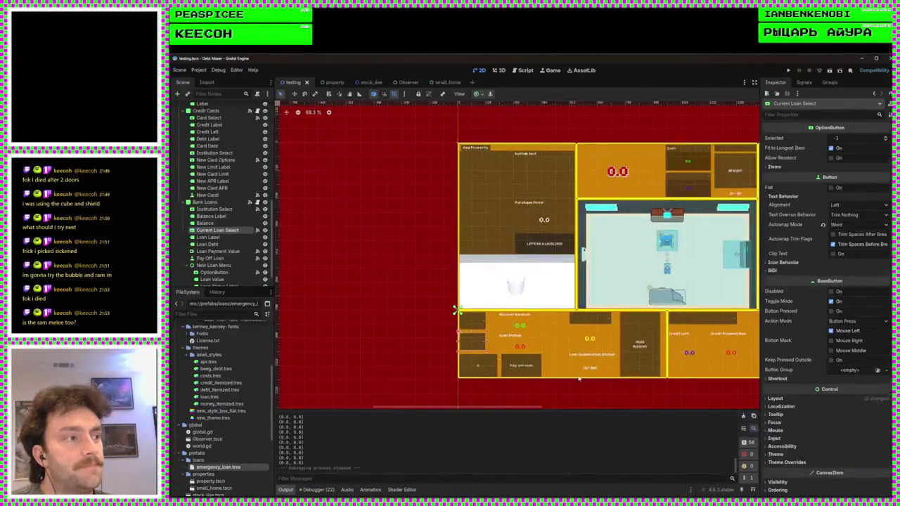
Move the four credit labels up 24 px together in the credit card panel
scroll(494, 342, up, 2)
scroll(585, 354, up, 1)
scroll(610, 353, down, 2)
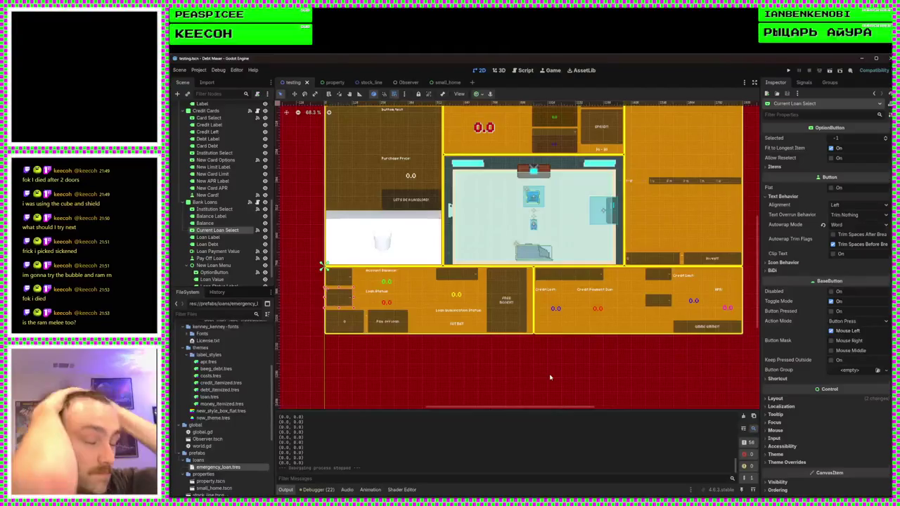
scroll(550, 378, up, 2)
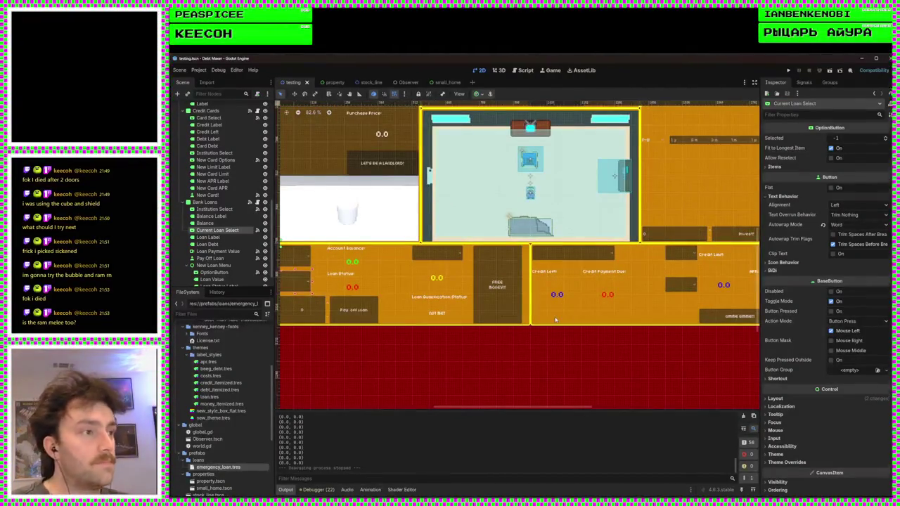
scroll(555, 320, up, 7)
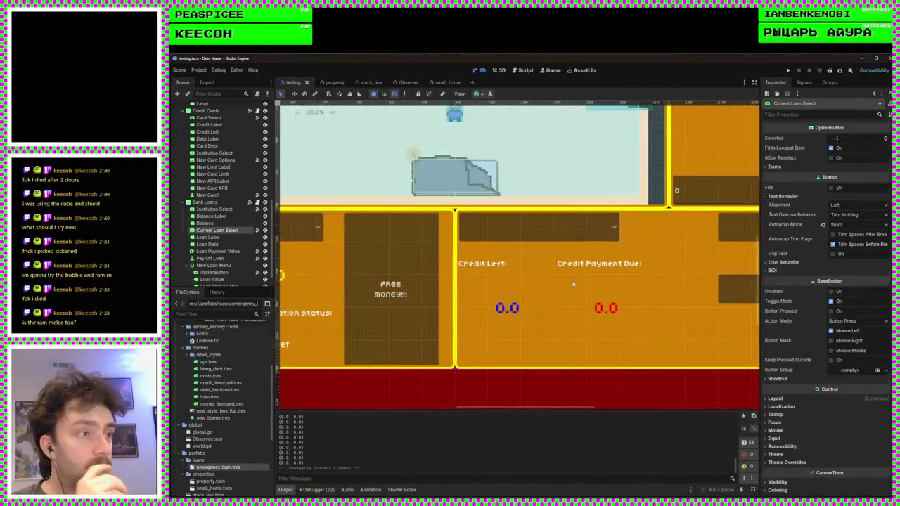
scroll(568, 284, up, 3)
click(460, 256)
shift+click(460, 302)
shift+click(557, 252)
shift+click(569, 301)
drag(544, 255, 543, 238)
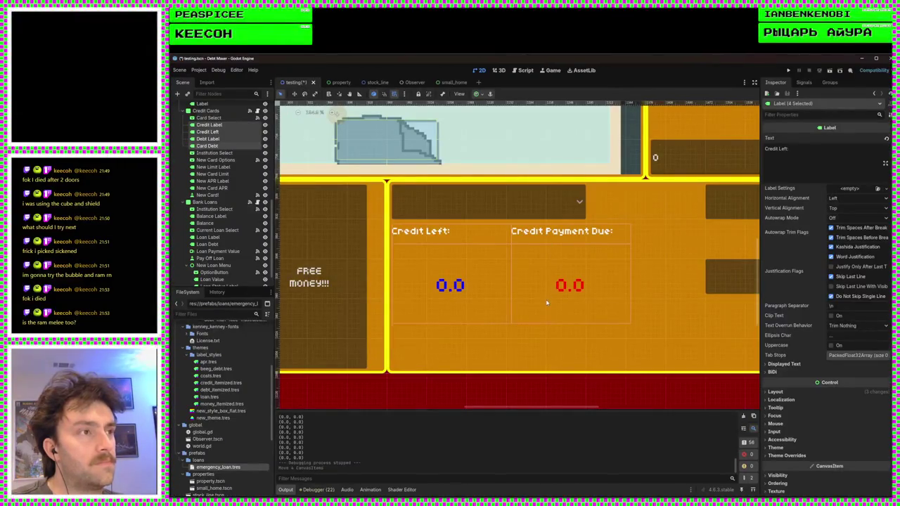
Inspect the card dropdown, Loan Status, Account Balance and red loan debt labels for reference
click(543, 214)
scroll(492, 288, down, 3)
scroll(492, 288, up, 3)
scroll(458, 293, down, 3)
scroll(459, 293, left, 5)
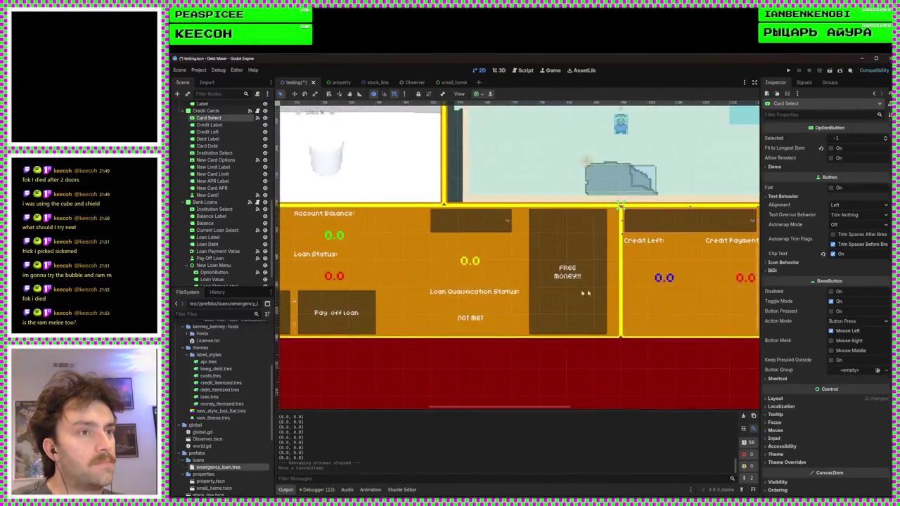
scroll(508, 301, up, 2)
scroll(508, 300, up, 4)
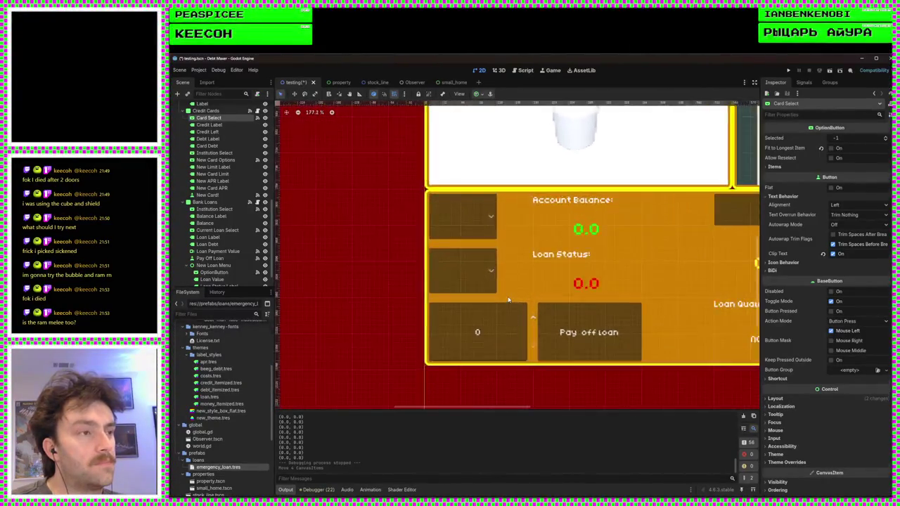
click(579, 232)
click(566, 167)
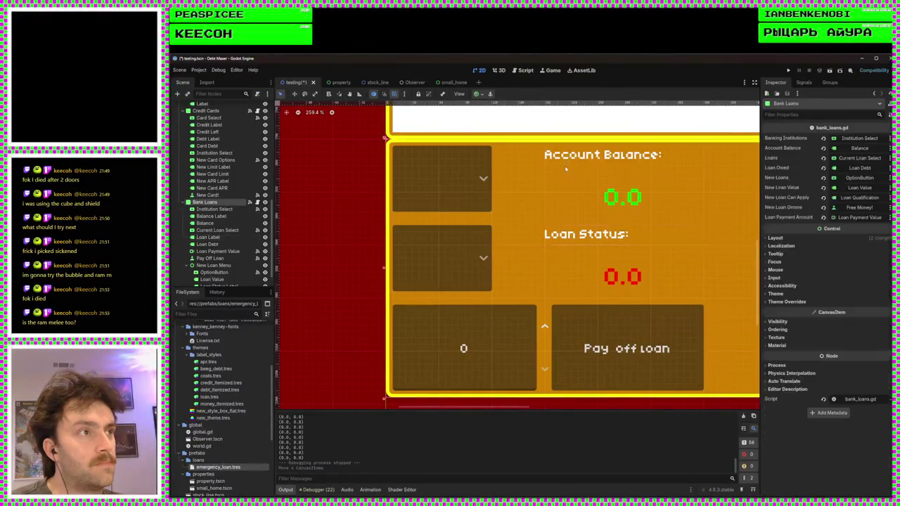
click(565, 162)
scroll(456, 281, down, 7)
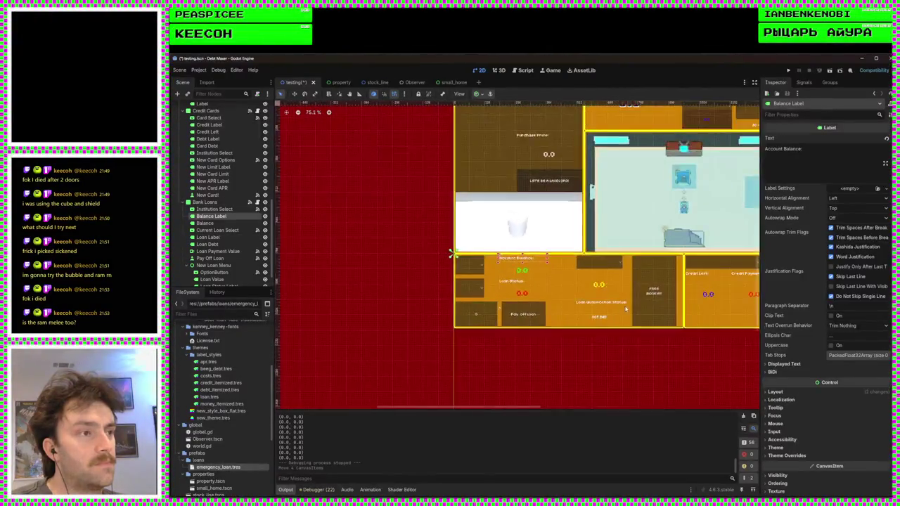
scroll(506, 302, up, 2)
click(506, 290)
scroll(485, 302, up, 2)
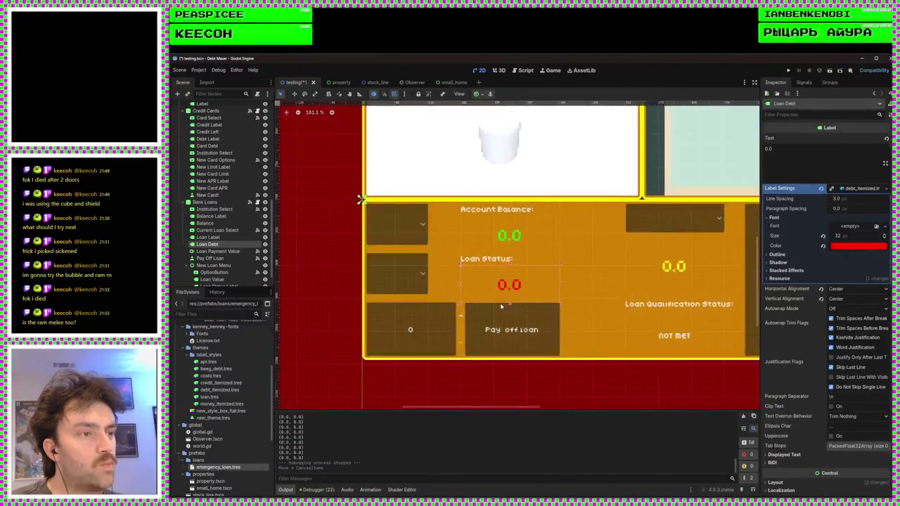
scroll(520, 306, down, 3)
Move Credit Payment Due about 70 px left and make it word-wrap onto two lines
drag(443, 260, 295, 244)
scroll(607, 320, up, 5)
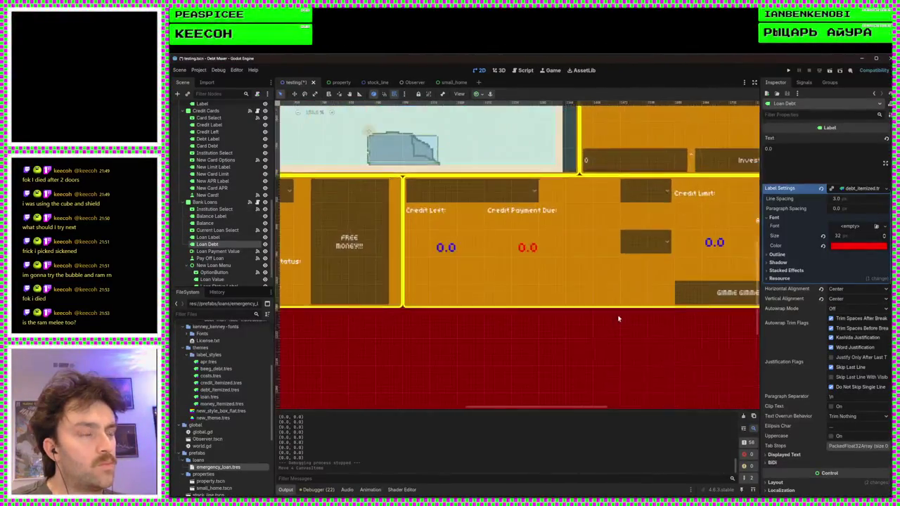
drag(616, 316, 544, 312)
scroll(573, 298, up, 1)
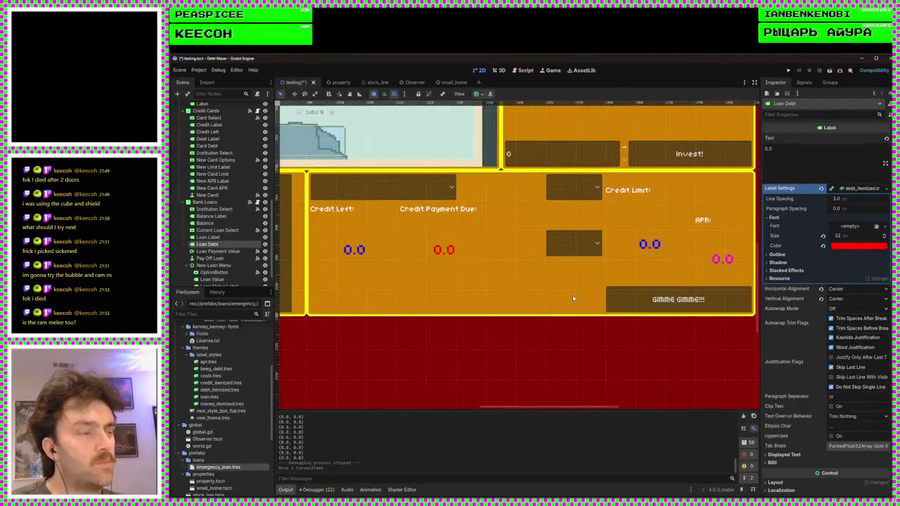
scroll(572, 298, up, 3)
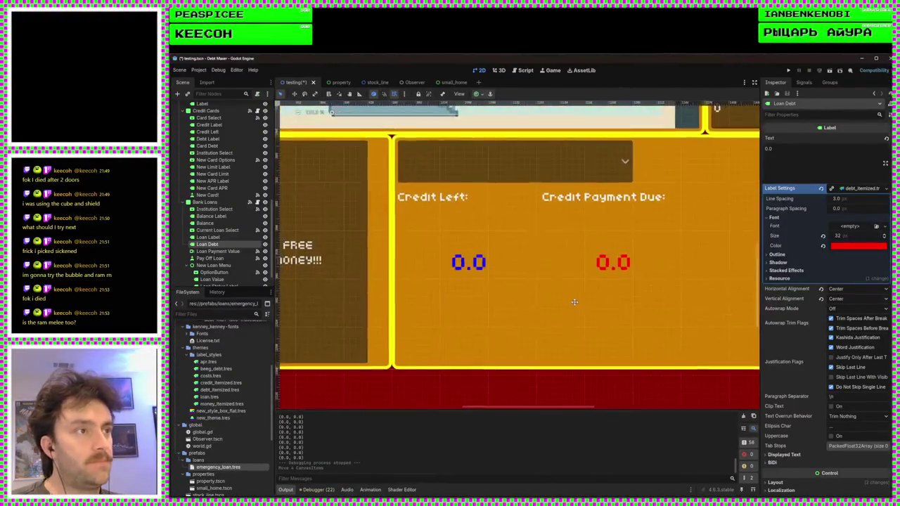
drag(574, 302, 506, 304)
scroll(516, 298, down, 4)
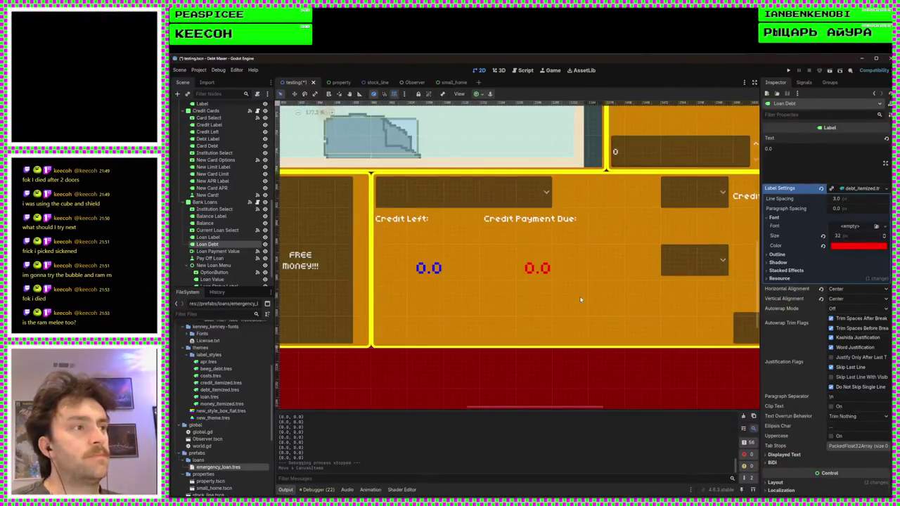
scroll(580, 299, up, 2)
click(560, 202)
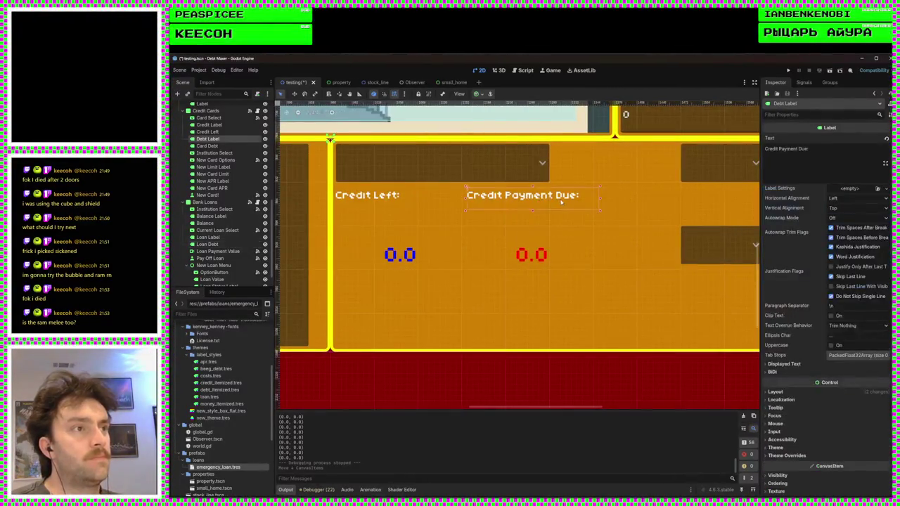
click(435, 202)
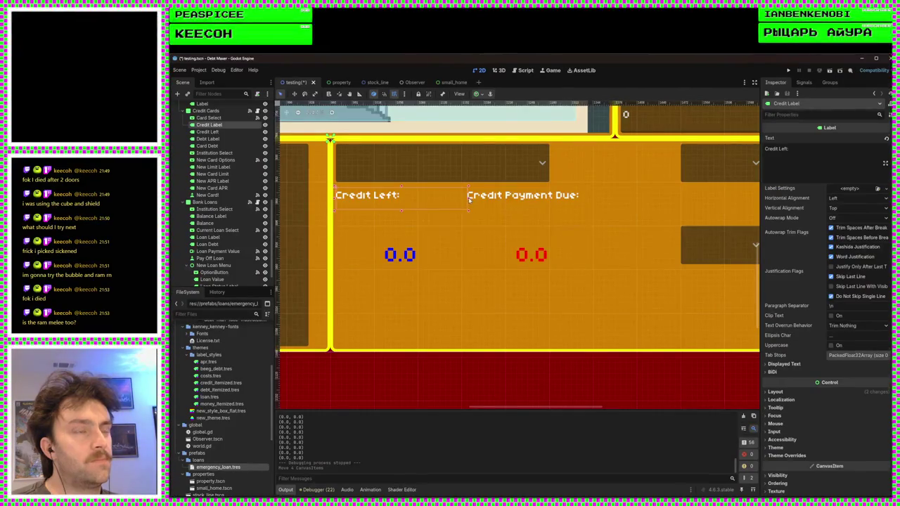
drag(415, 199, 418, 199)
drag(591, 199, 542, 200)
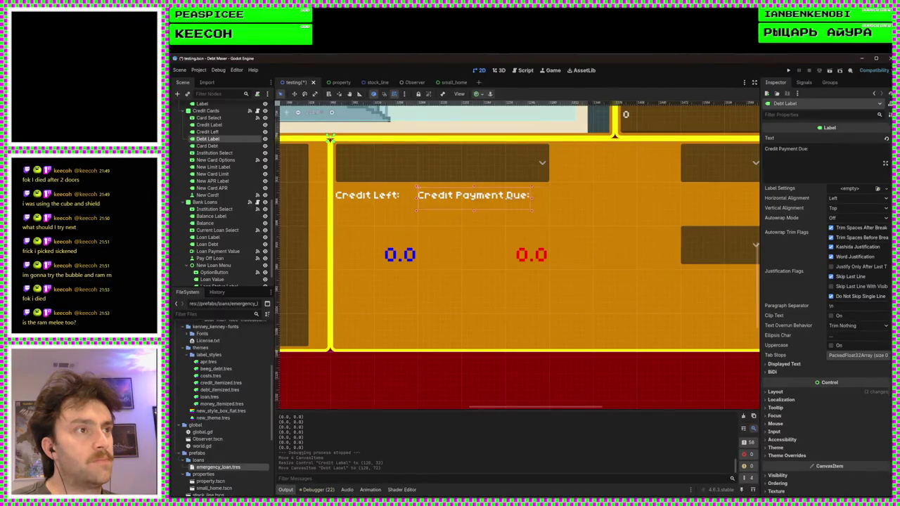
click(840, 219)
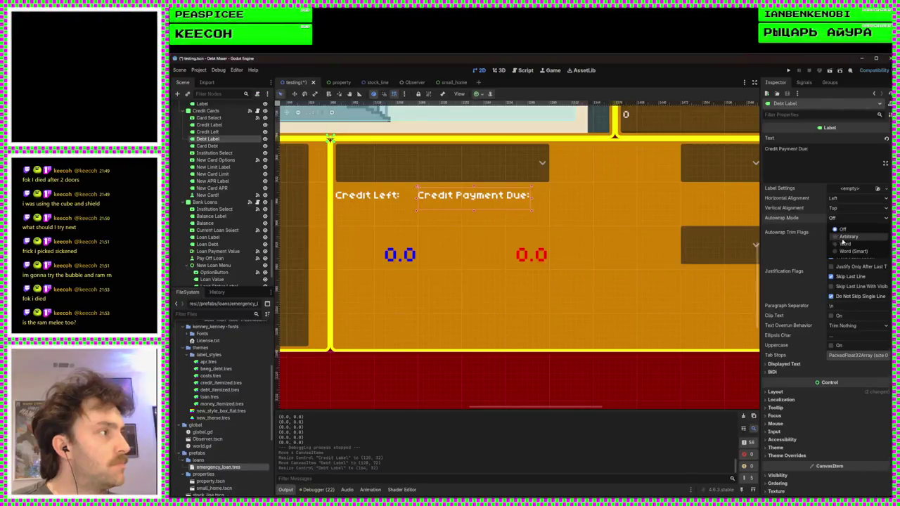
click(841, 242)
drag(530, 199, 498, 201)
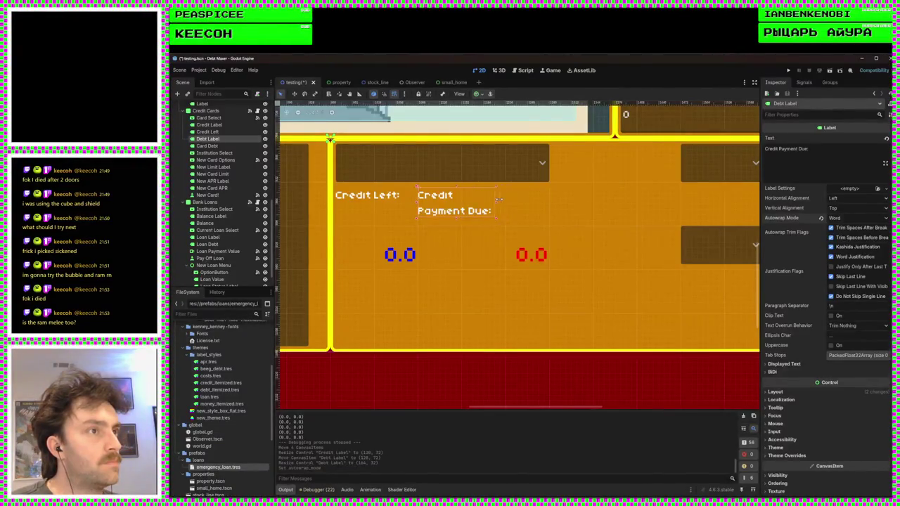
Undo the Credit Payment Due heading's wrap and resize
click(398, 257)
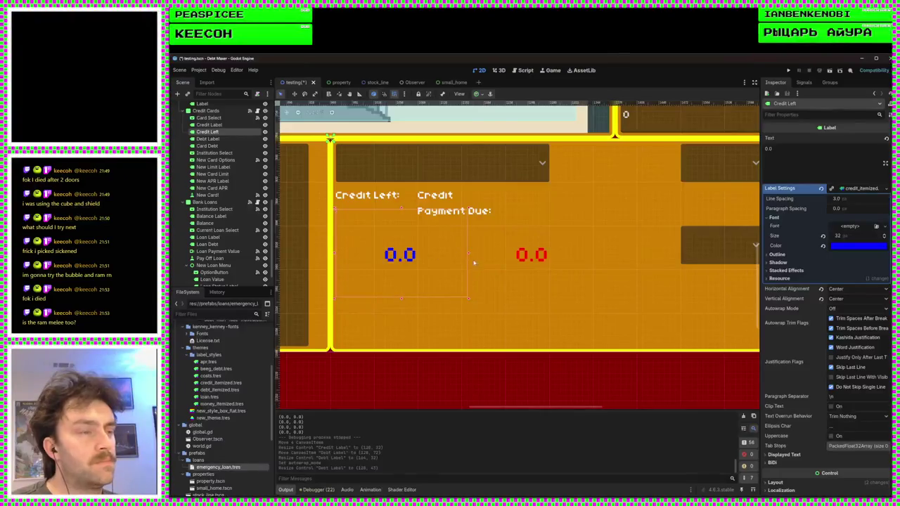
drag(470, 284, 508, 281)
key(ctrl+z)
key(ctrl+z)
key(ctrl+z)
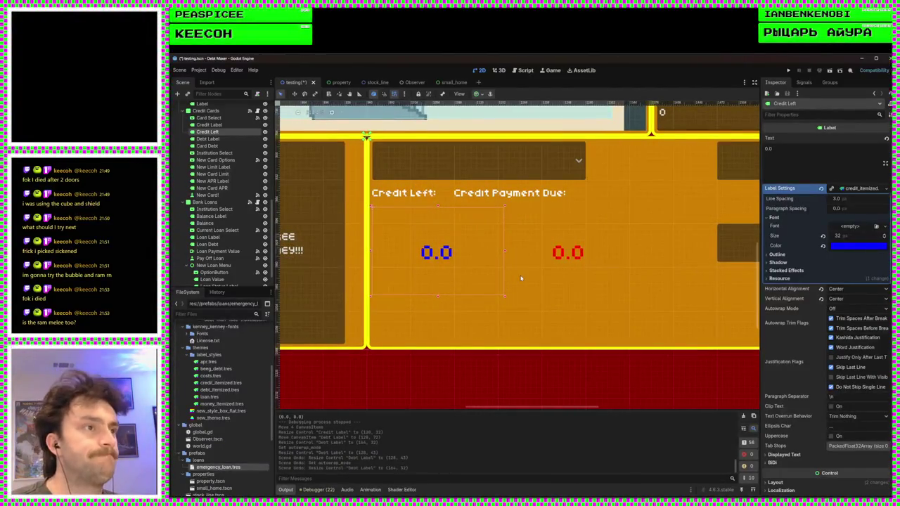
click(520, 198)
click(477, 251)
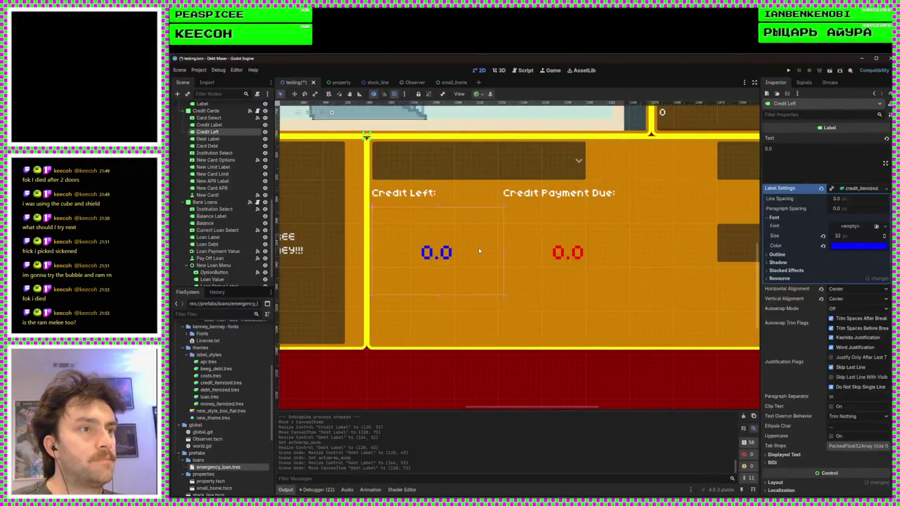
Compare the blue Credit Left value with the green Balance value
scroll(479, 251, down, 5)
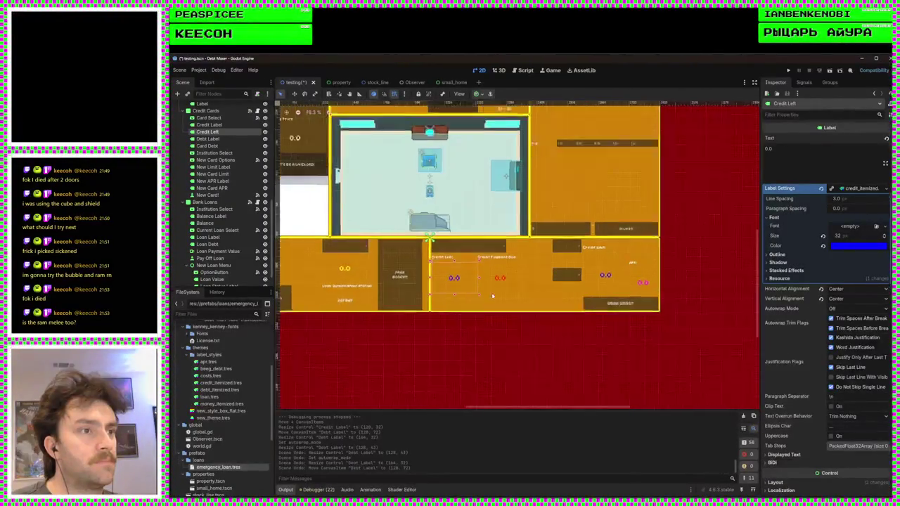
scroll(474, 296, left, 10)
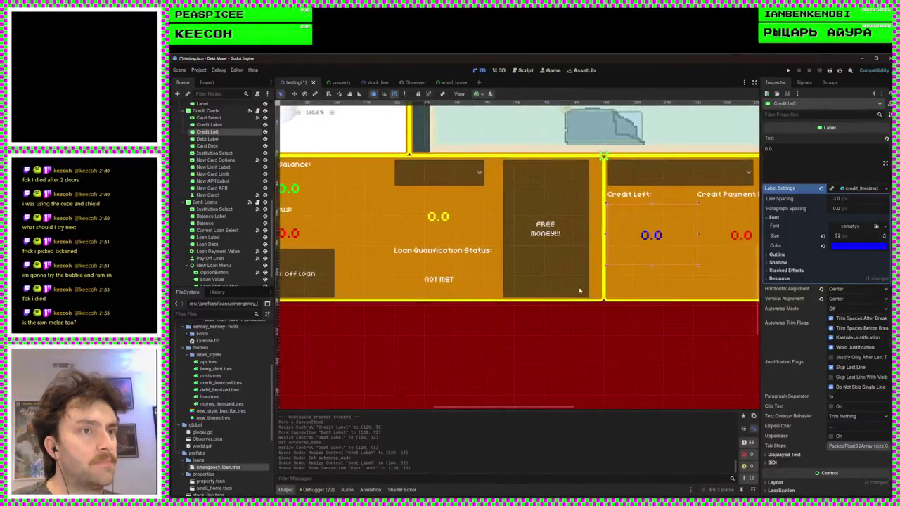
scroll(614, 288, up, 5)
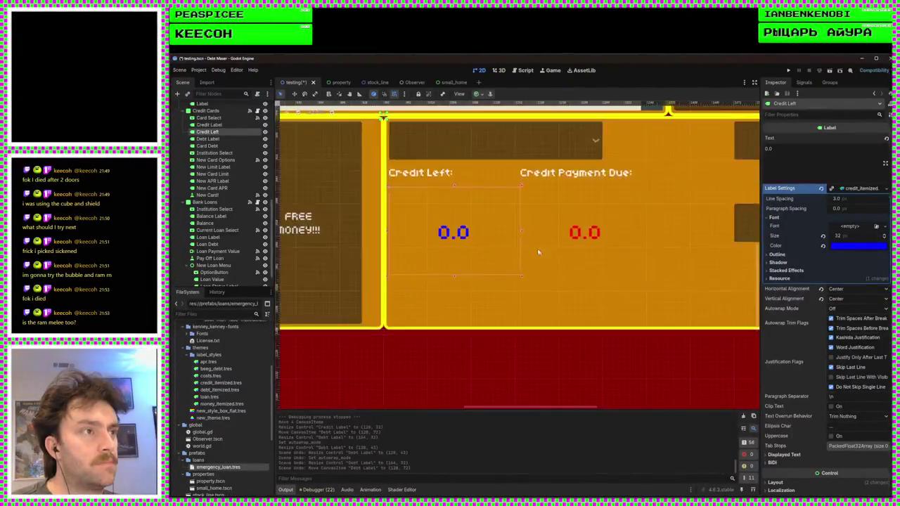
scroll(498, 251, left, 8)
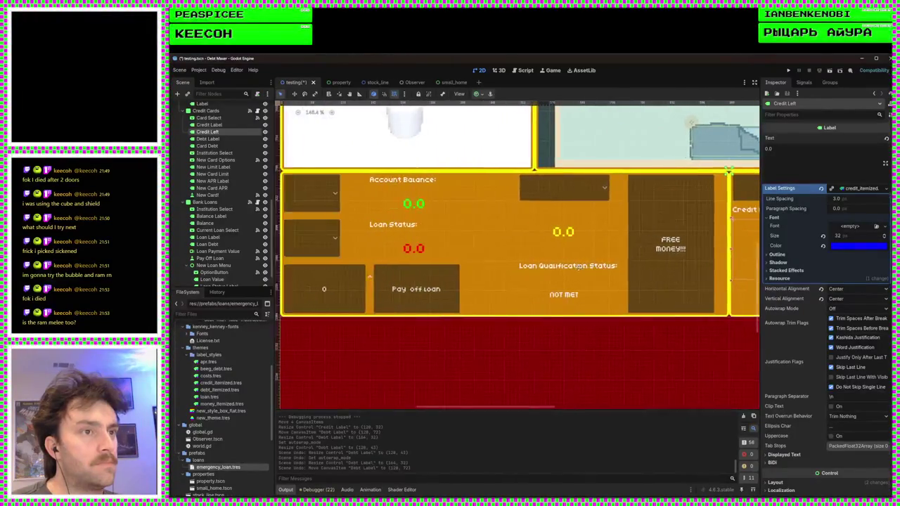
click(420, 212)
scroll(597, 239, right, 5)
scroll(619, 253, up, 2)
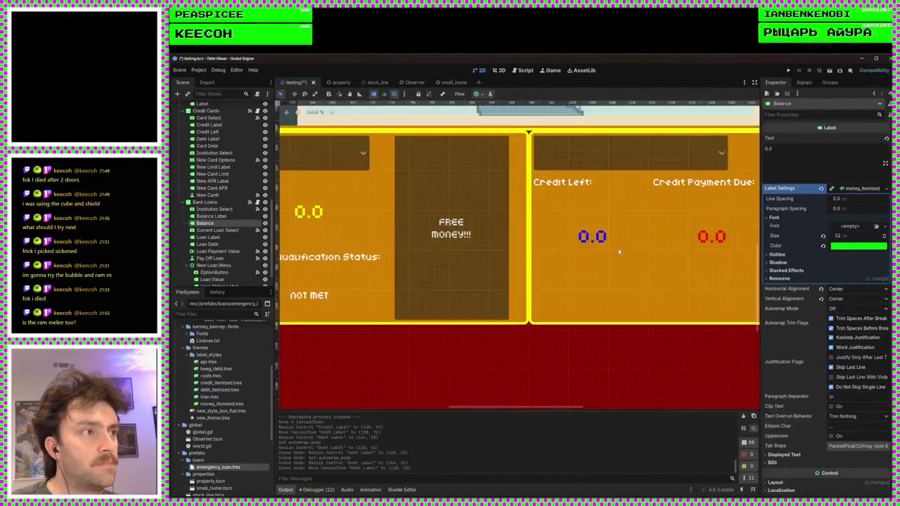
click(592, 237)
scroll(506, 239, left, 8)
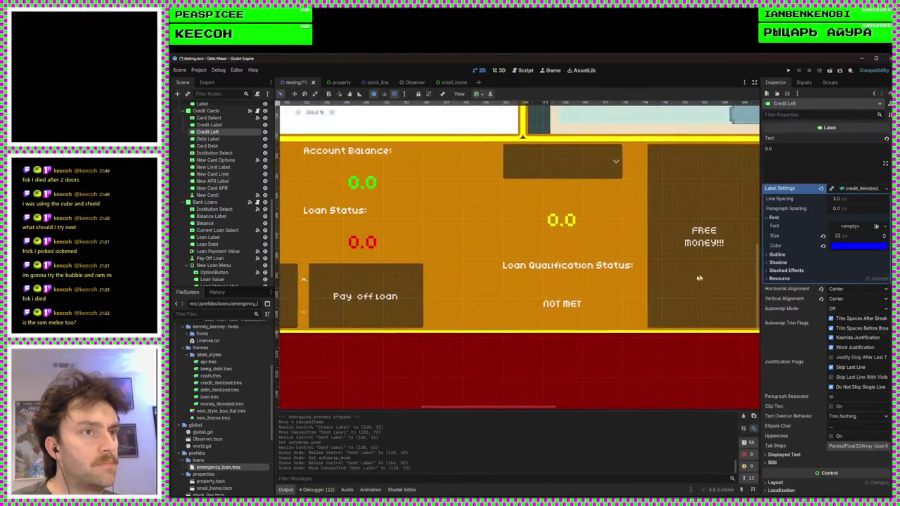
click(375, 184)
scroll(371, 187, up, 3)
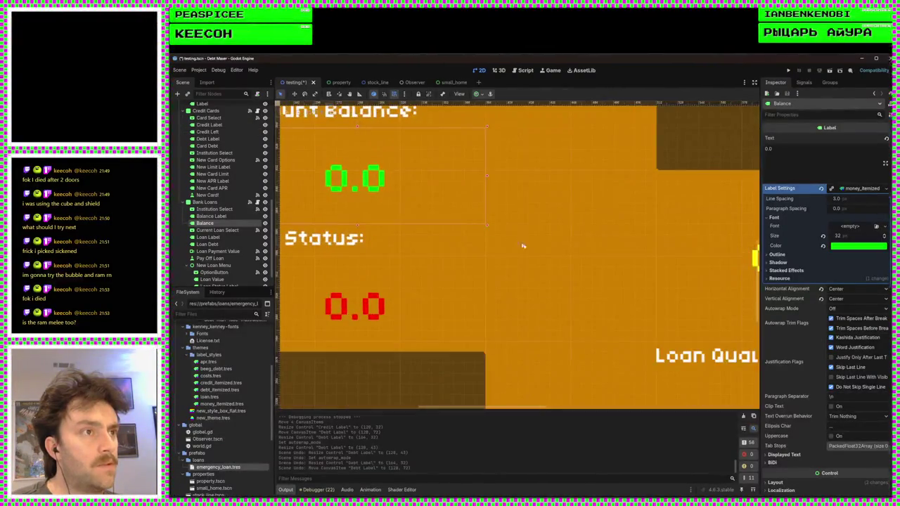
scroll(462, 285, down, 4)
scroll(462, 285, right, 5)
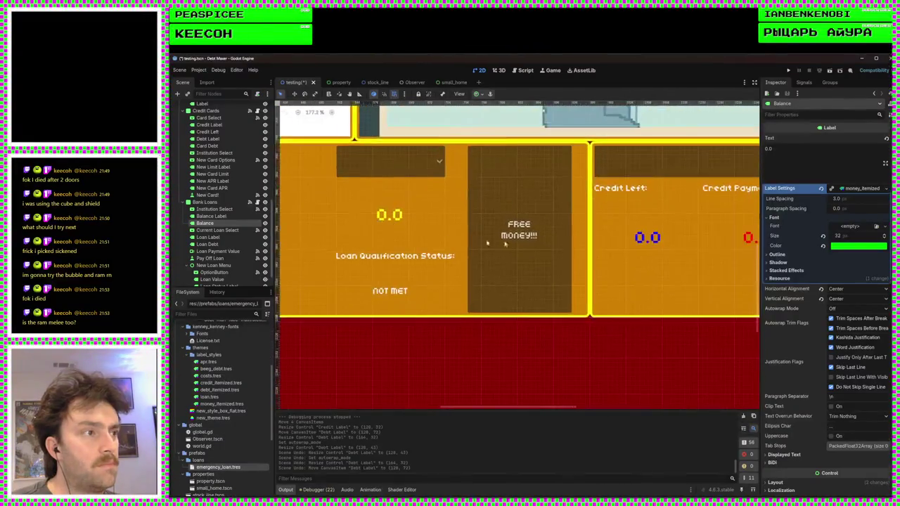
click(648, 239)
scroll(527, 289, up, 4)
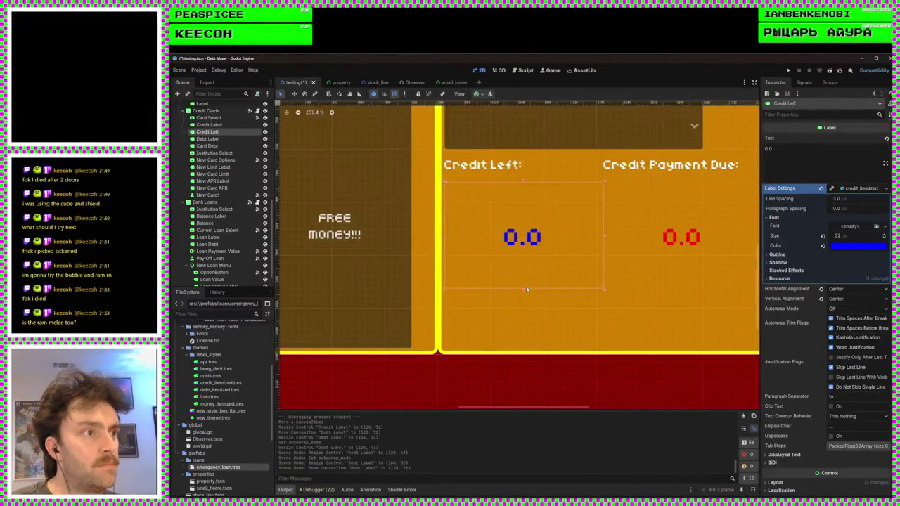
Shrink the Credit Left value box, stack Credit Payment Due and its red 0.0 beneath, and save
mouse_move(523, 289)
mouse_down()
mouse_move(523, 216)
mouse_move(523, 236)
mouse_up()
scroll(639, 248, down, 3)
mouse_move(637, 186)
mouse_down()
mouse_move(591, 251)
mouse_move(517, 251)
mouse_up()
click(551, 220)
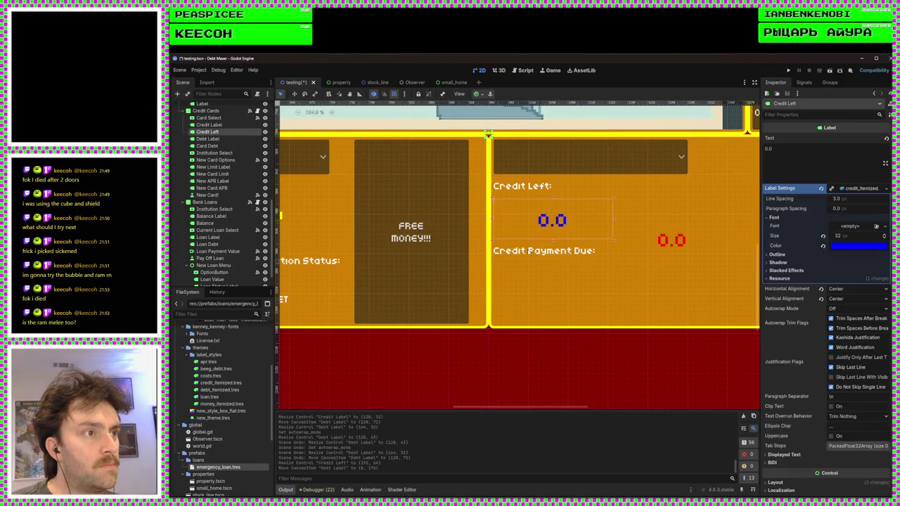
mouse_move(667, 240)
mouse_down()
mouse_move(532, 289)
mouse_move(558, 284)
mouse_up()
key(ctrl+z)
mouse_move(672, 280)
mouse_down()
mouse_move(667, 240)
mouse_move(563, 301)
mouse_move(531, 274)
mouse_up()
click(528, 255)
click(536, 274)
click(586, 275)
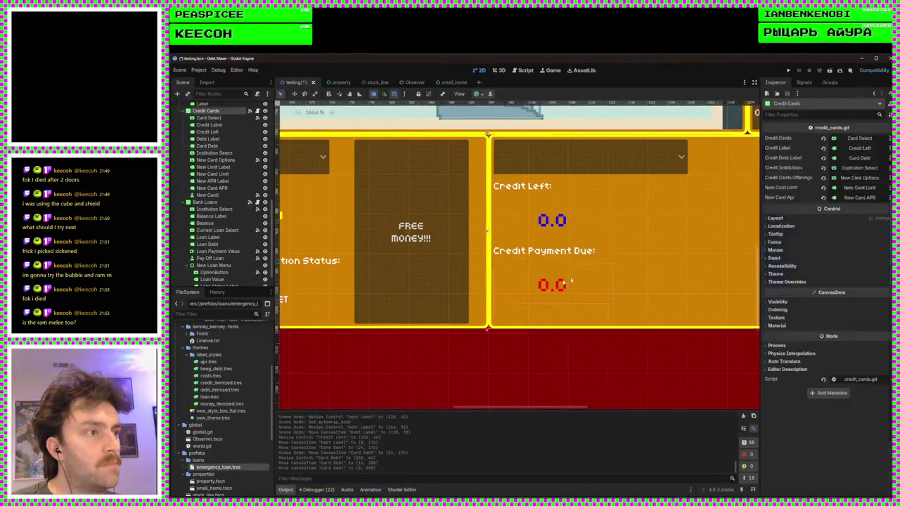
key(ctrl+s)
scroll(525, 290, down, 2)
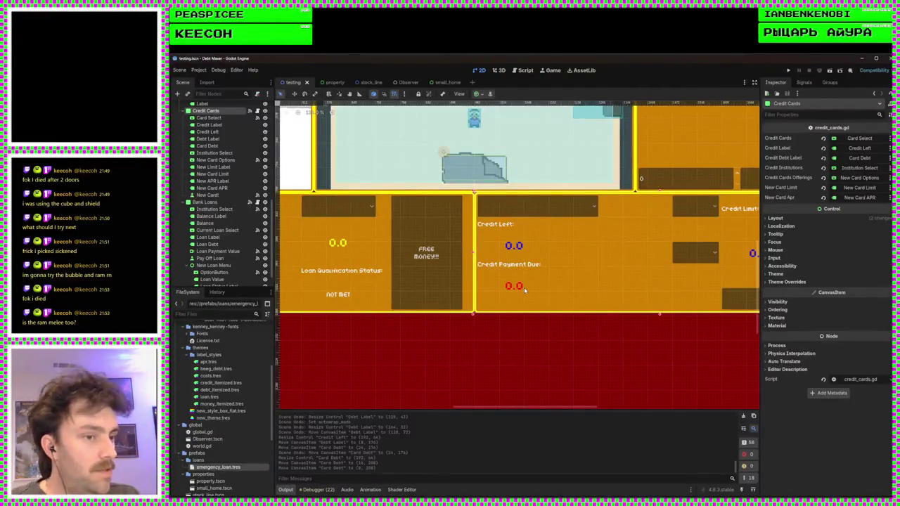
Pan and zoom around the credit card panel to review the label layout
scroll(523, 296, down, 4)
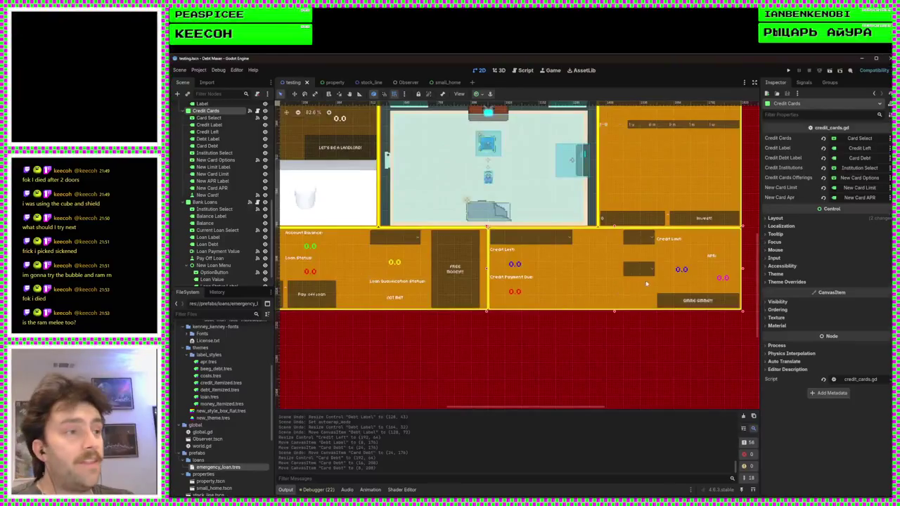
scroll(490, 323, up, 5)
scroll(490, 323, down, 1)
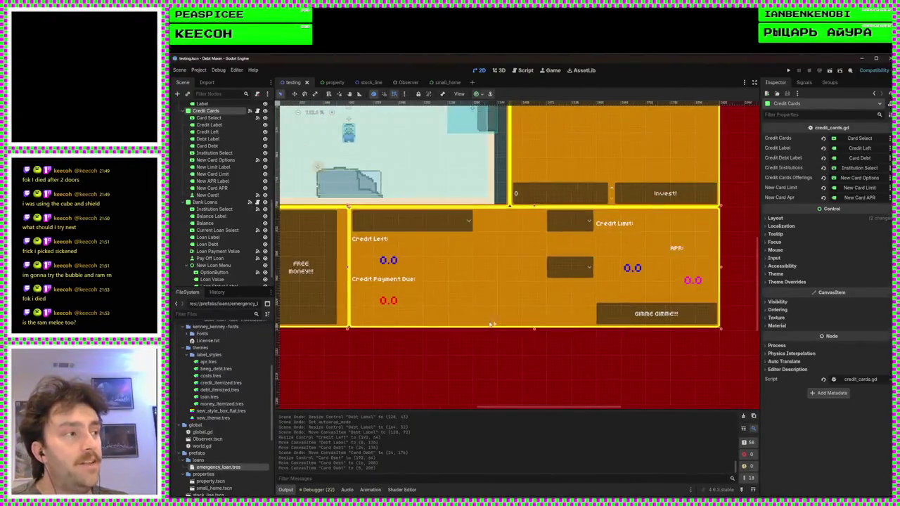
scroll(527, 322, up, 1)
scroll(562, 321, down, 1)
scroll(579, 320, up, 1)
scroll(579, 319, up, 2)
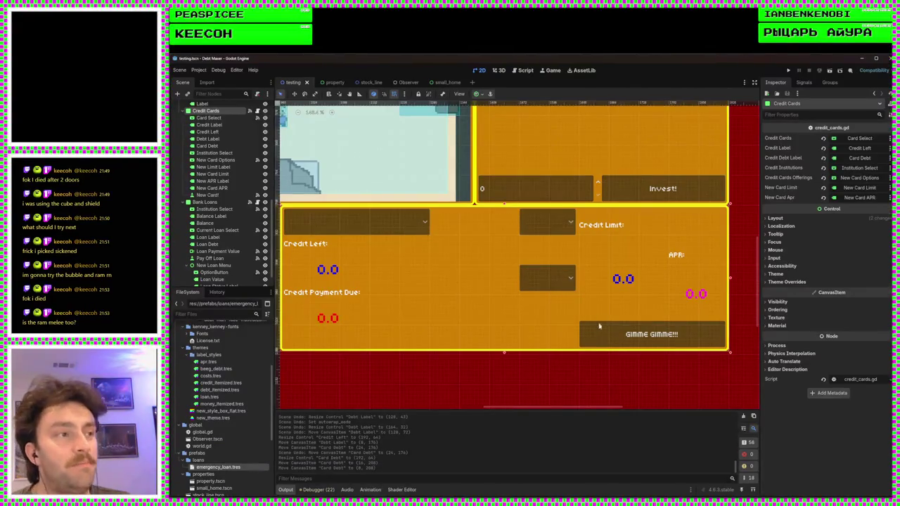
scroll(598, 322, down, 2)
scroll(411, 341, up, 5)
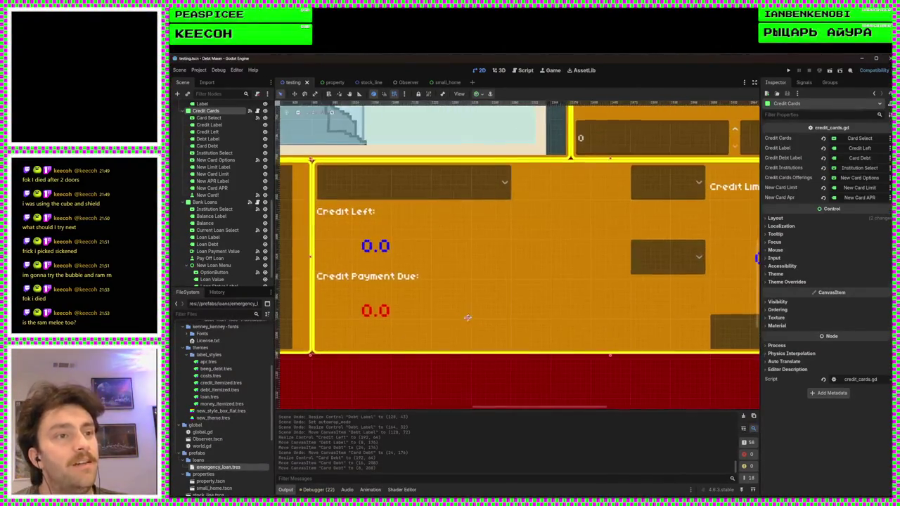
mouse_move(443, 332)
mouse_down()
mouse_move(481, 317)
mouse_move(457, 311)
mouse_move(506, 309)
mouse_move(474, 326)
mouse_move(485, 326)
mouse_up()
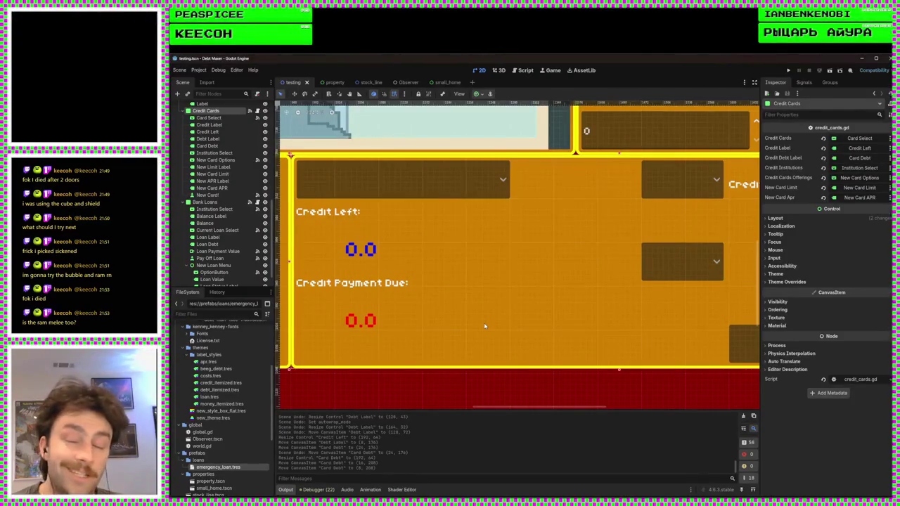
scroll(484, 326, down, 1)
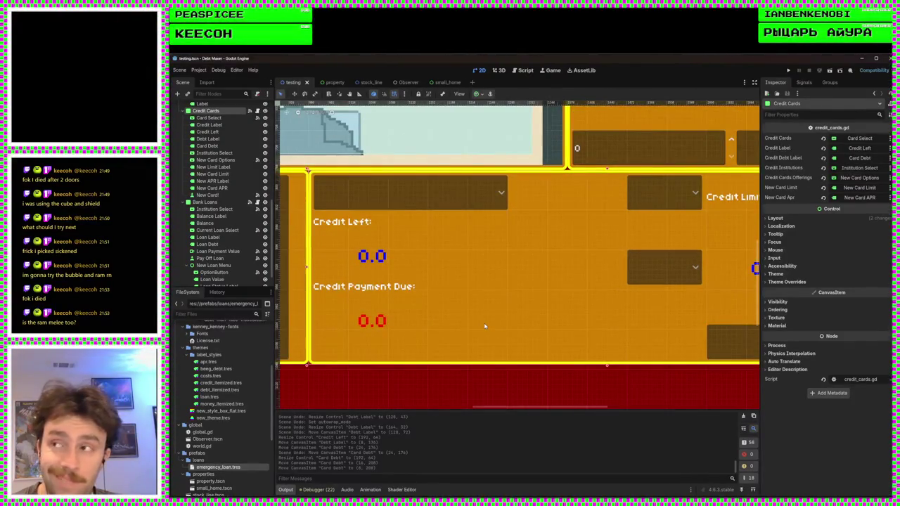
scroll(526, 326, down, 5)
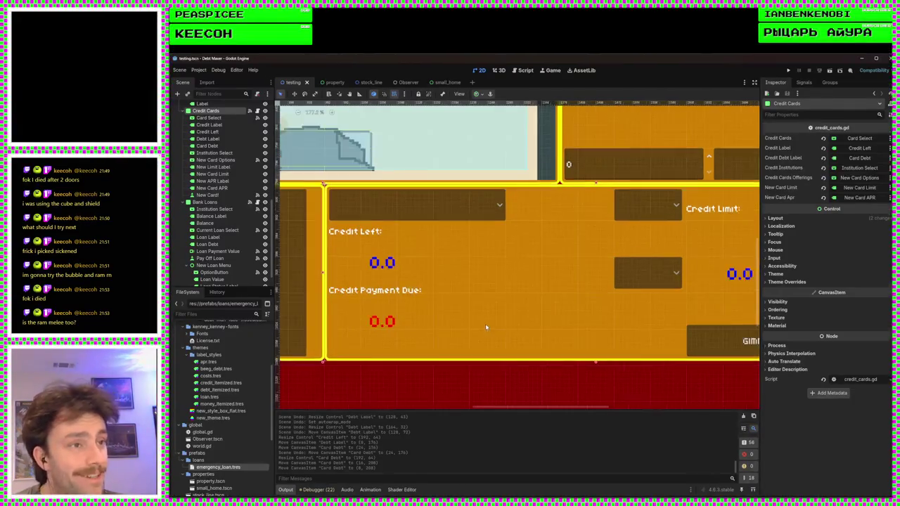
scroll(556, 314, up, 4)
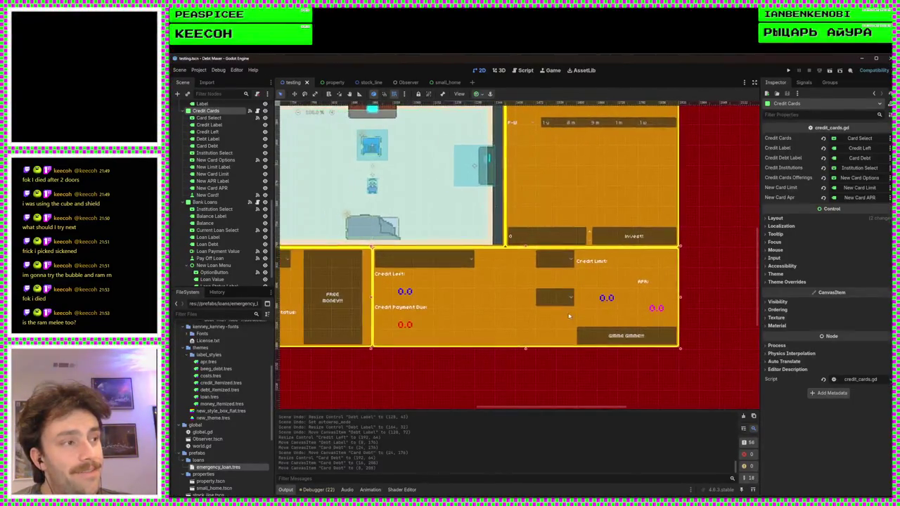
scroll(544, 317, up, 1)
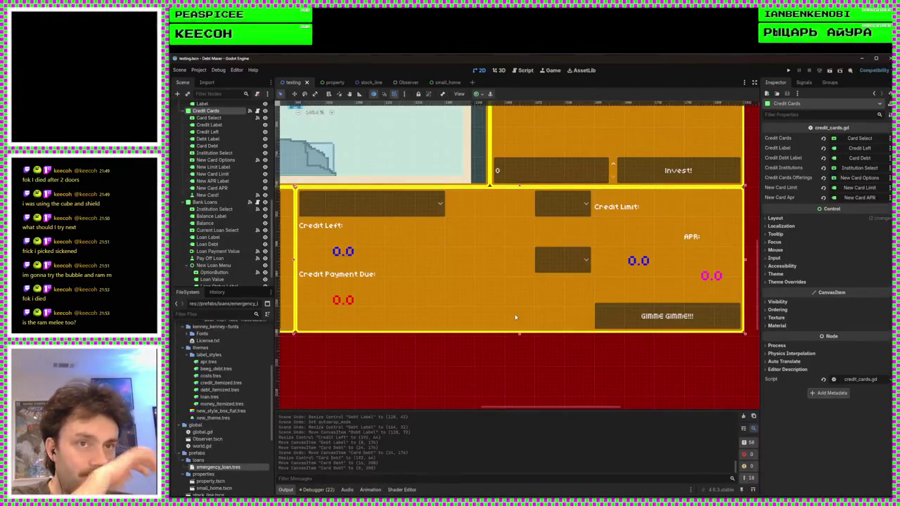
scroll(239, 222, up, 6)
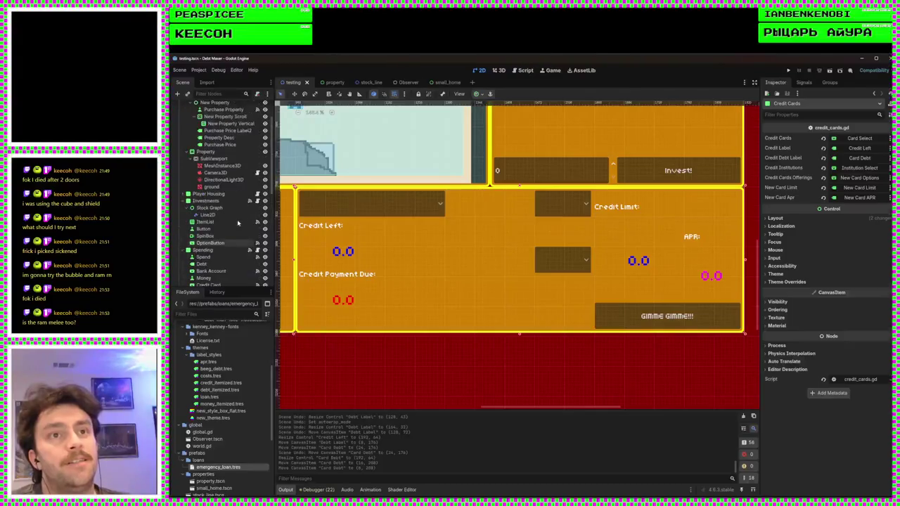
scroll(232, 239, down, 5)
scroll(226, 260, down, 5)
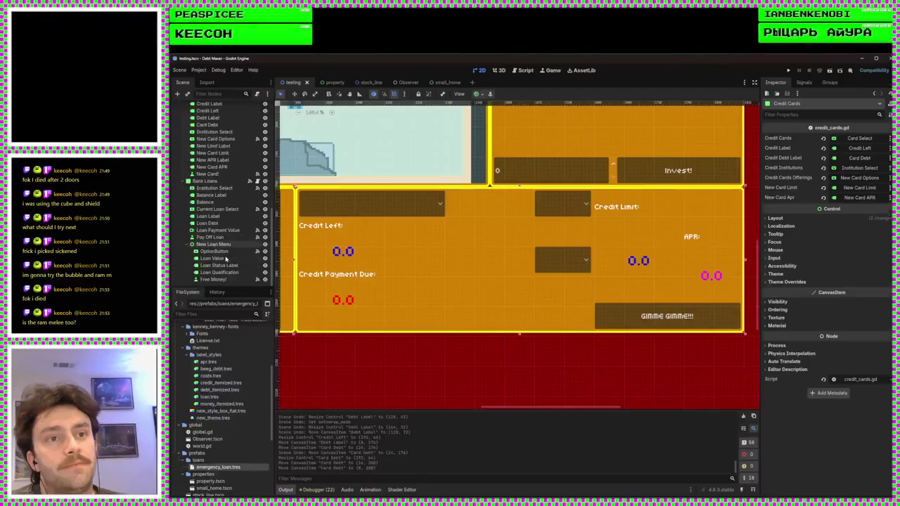
scroll(226, 260, up, 10)
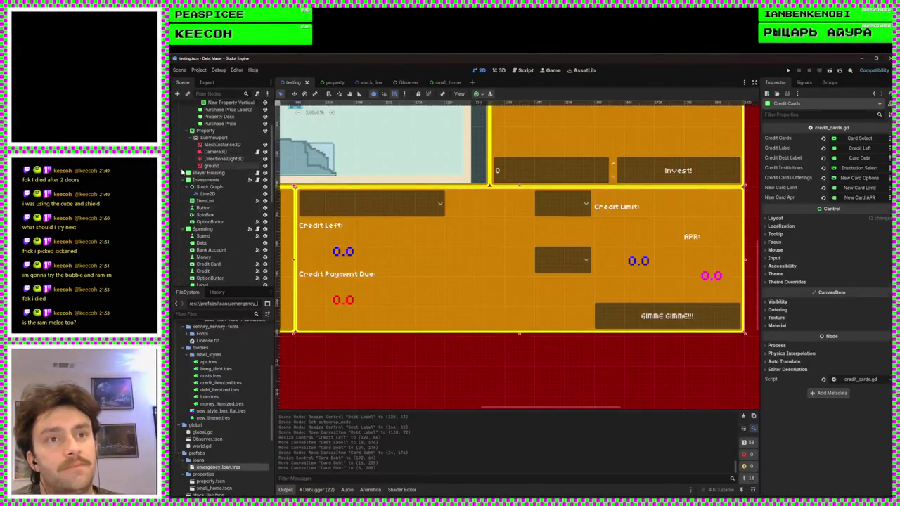
Collapse Player Housing in the scene tree and make the Card Select dropdown narrower
click(187, 173)
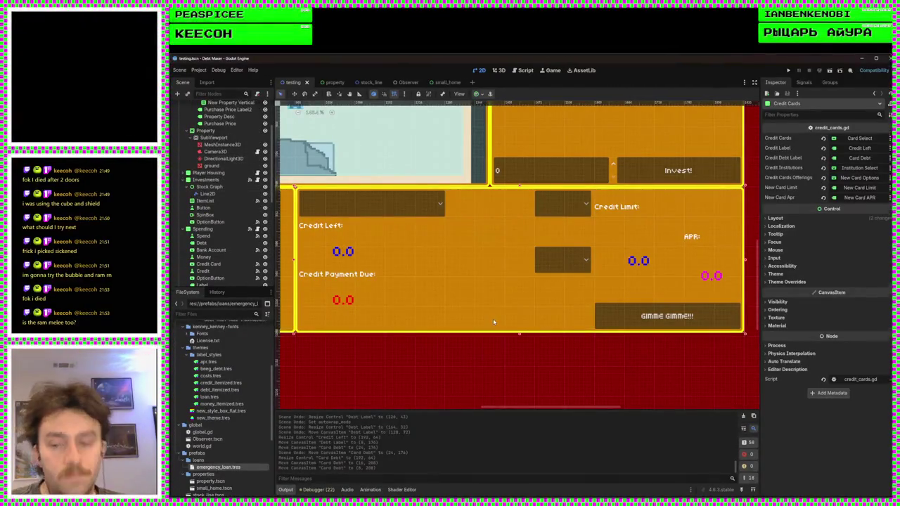
scroll(446, 316, down, 5)
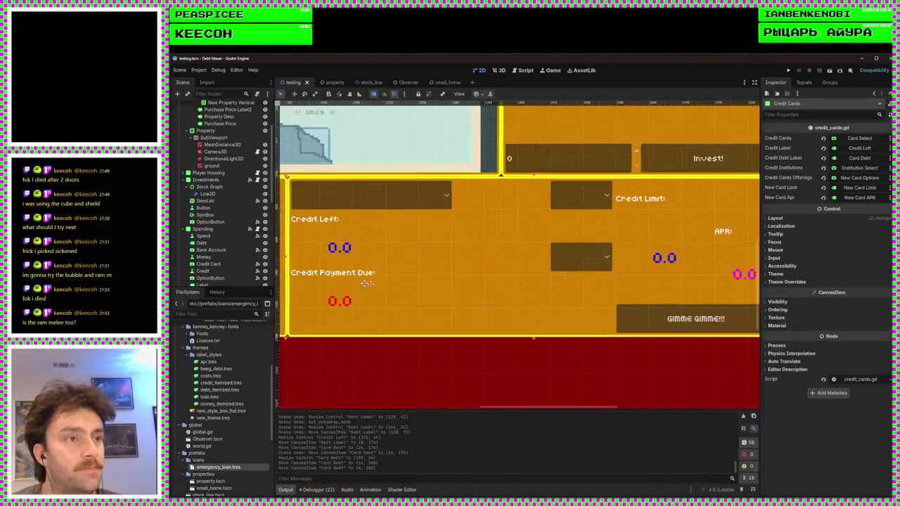
scroll(535, 313, up, 2)
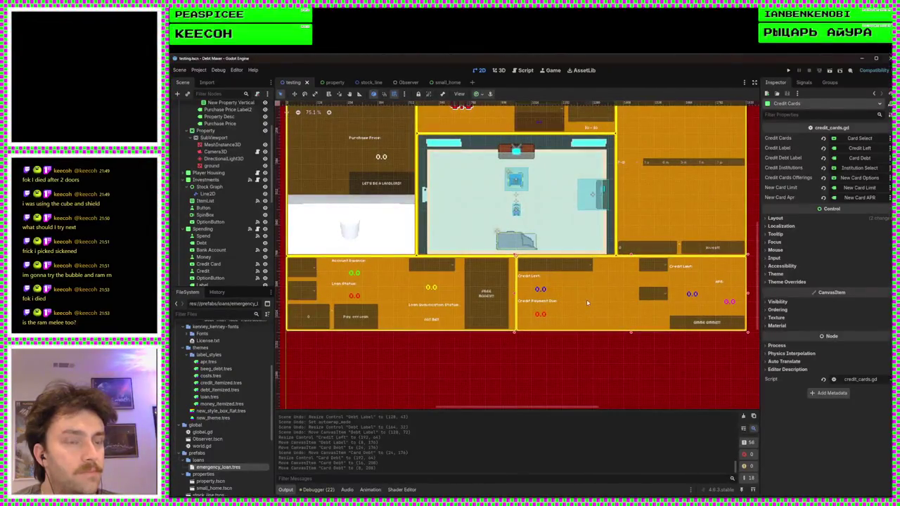
scroll(573, 300, up, 4)
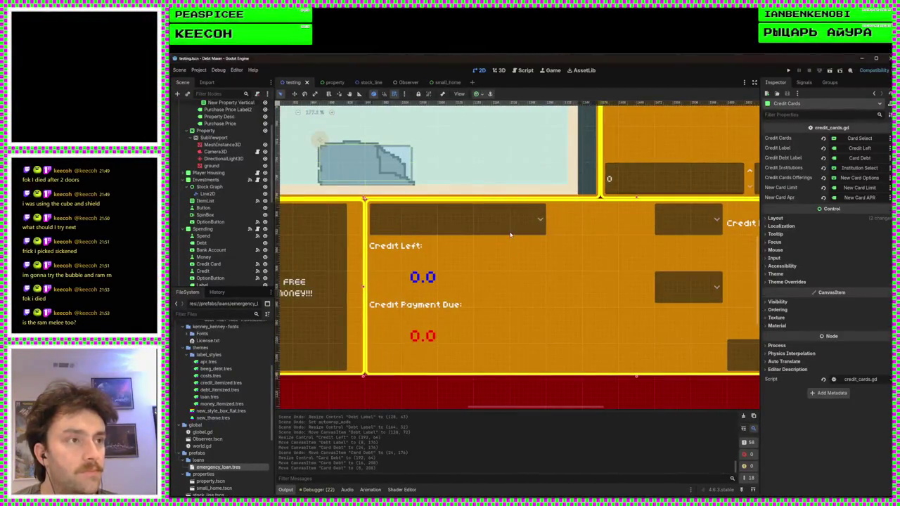
click(542, 220)
drag(548, 221, 509, 220)
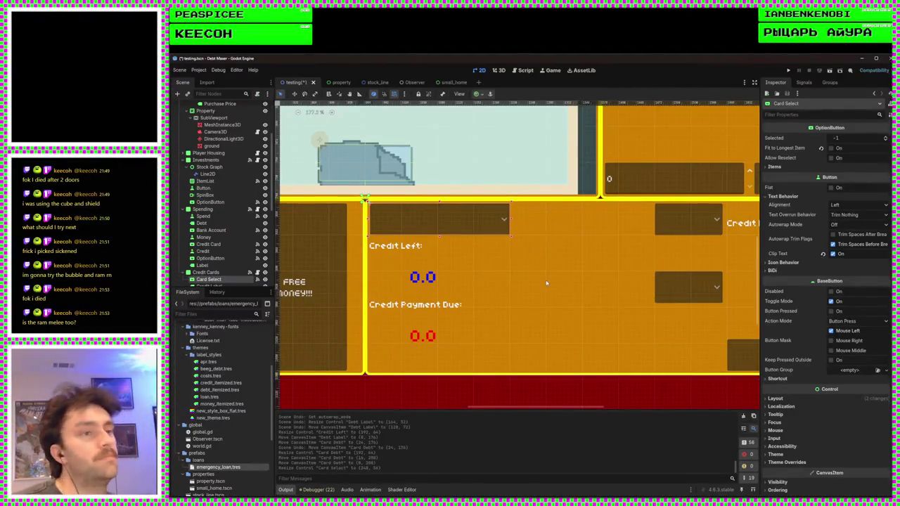
Narrow the Card Select dropdown a bit more
scroll(544, 284, down, 5)
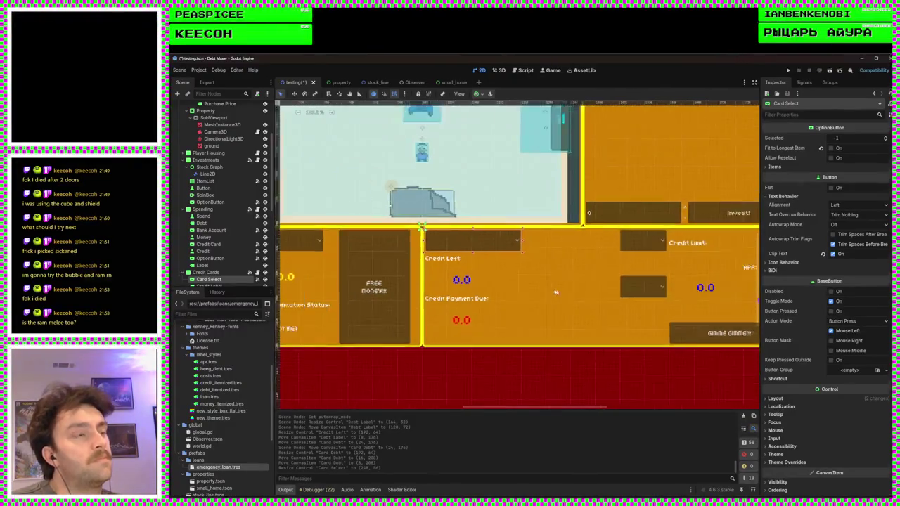
scroll(500, 220, up, 4)
drag(495, 220, 459, 220)
scroll(502, 328, down, 2)
scroll(502, 328, up, 3)
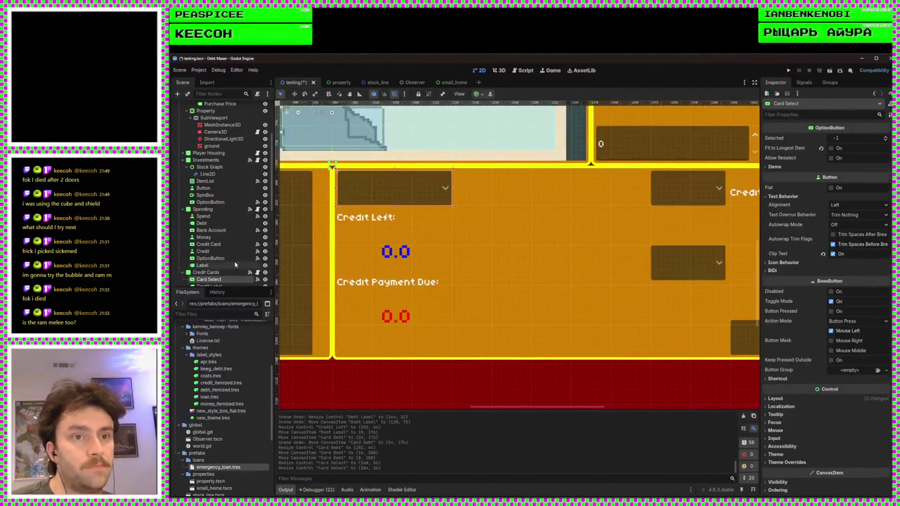
scroll(222, 239, down, 3)
Paste a copy of Card Select into Credit Cards, placed right of the first and widened
click(207, 209)
scroll(222, 248, down, 2)
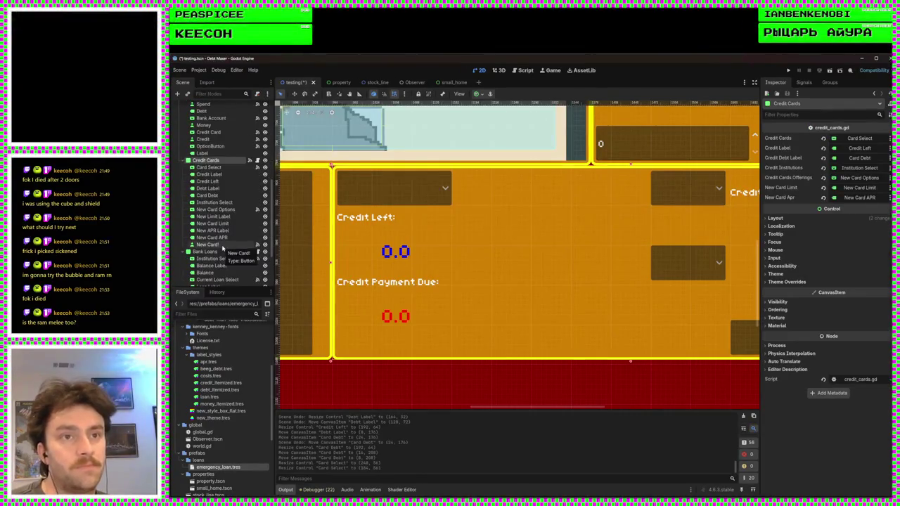
key(ctrl+v)
mouse_move(222, 251)
mouse_down()
mouse_move(220, 198)
mouse_move(218, 210)
mouse_up()
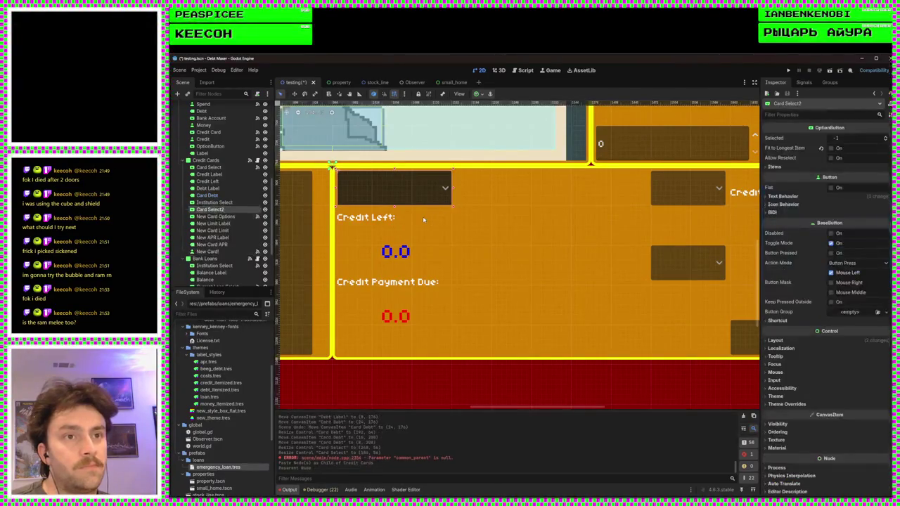
drag(383, 196, 535, 192)
drag(608, 190, 612, 191)
scroll(552, 269, down, 3)
scroll(595, 279, up, 3)
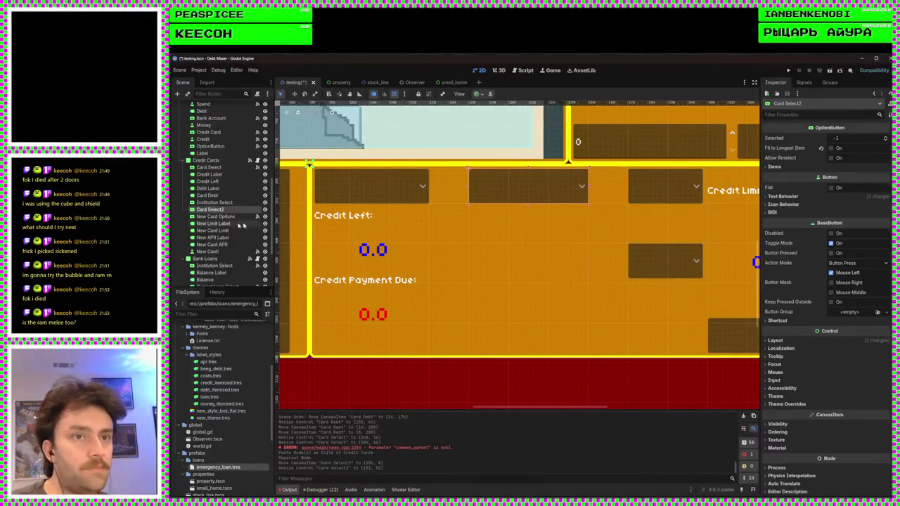
double_click(218, 210)
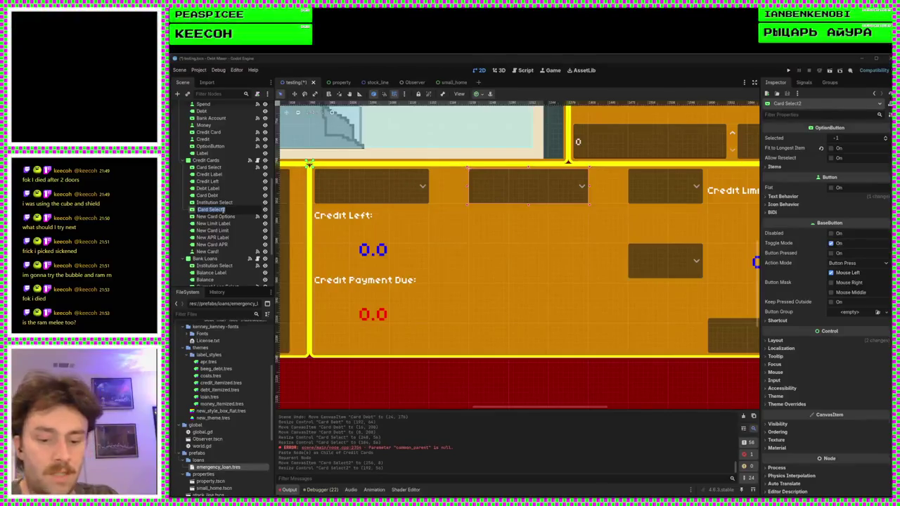
Name the dropdown Account Select and paste a copy of the 0.0 Credit Left value under it
text(Account S)
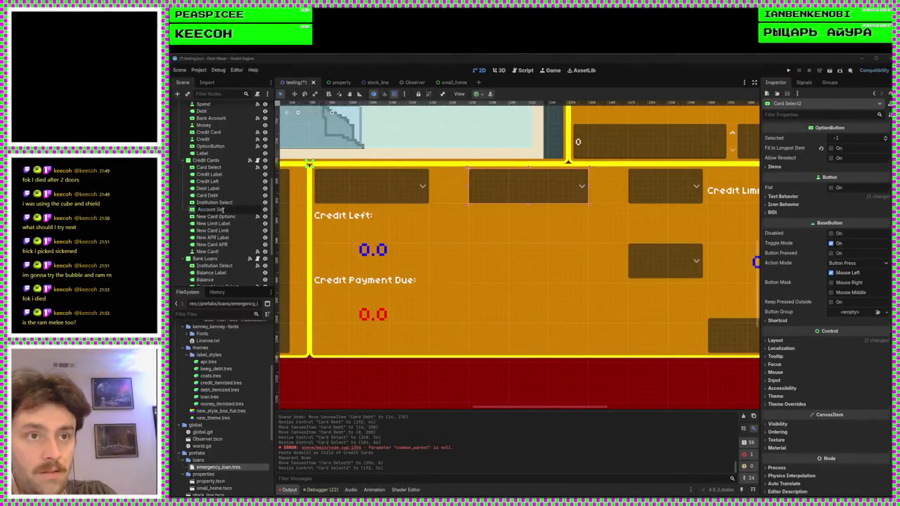
text(elect)
key(Return)
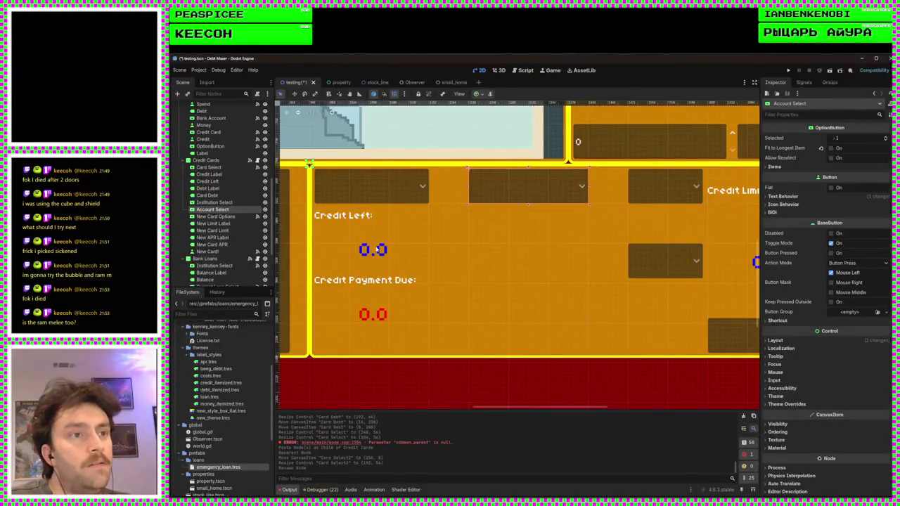
click(366, 247)
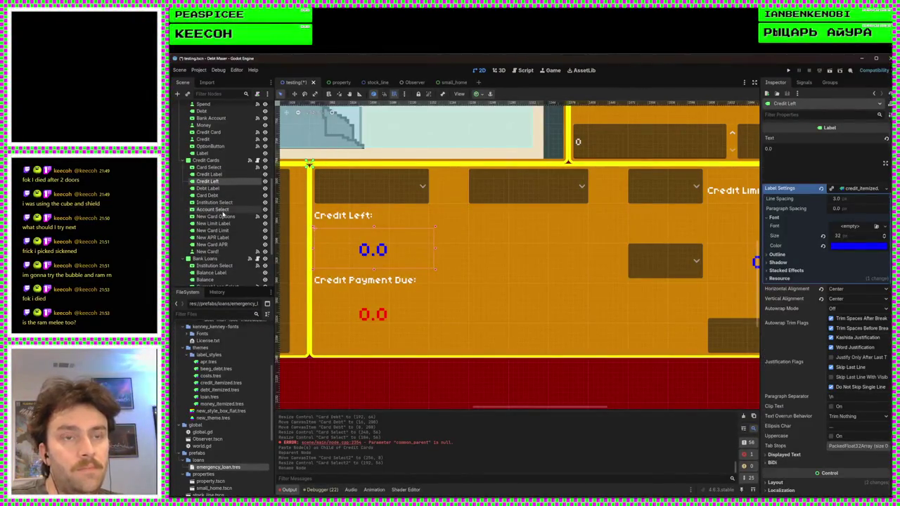
click(215, 209)
key(ctrl+v)
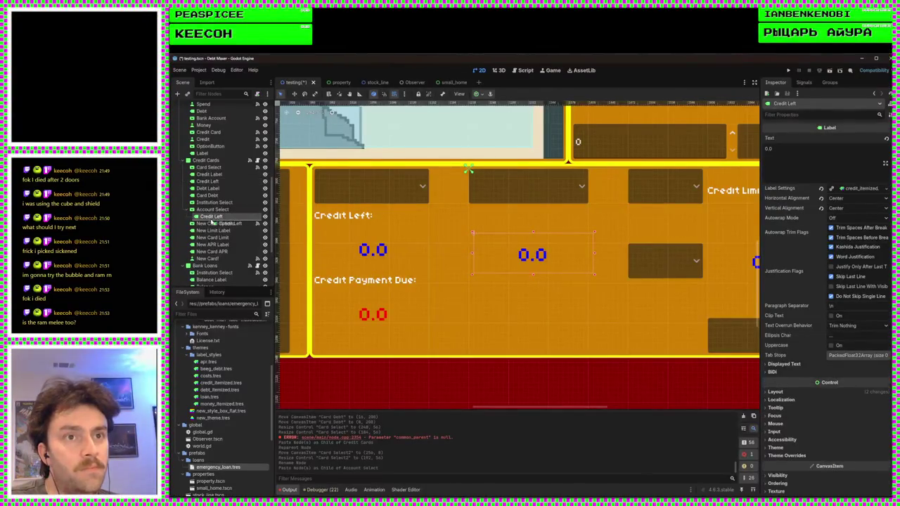
drag(532, 257, 527, 225)
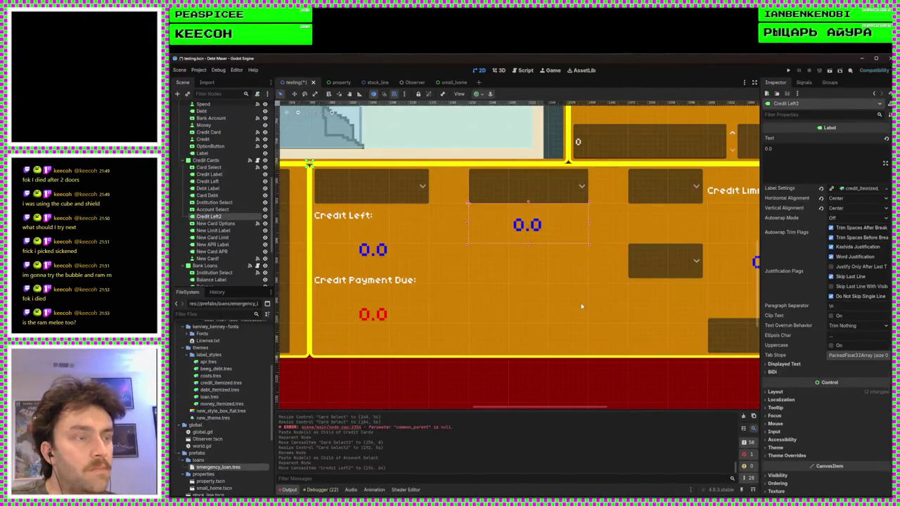
Paste a copy of the New Card! button below the new 0.0 value and position both in the panel
scroll(581, 306, down, 2)
click(574, 312)
scroll(574, 312, up, 1)
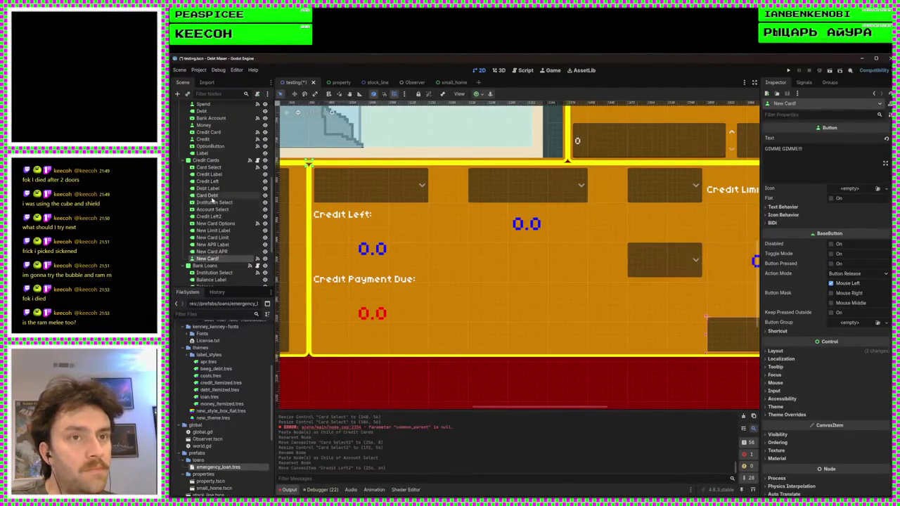
click(211, 217)
key(ctrl+v)
mouse_move(222, 223)
mouse_down()
mouse_move(196, 220)
mouse_move(204, 226)
mouse_up()
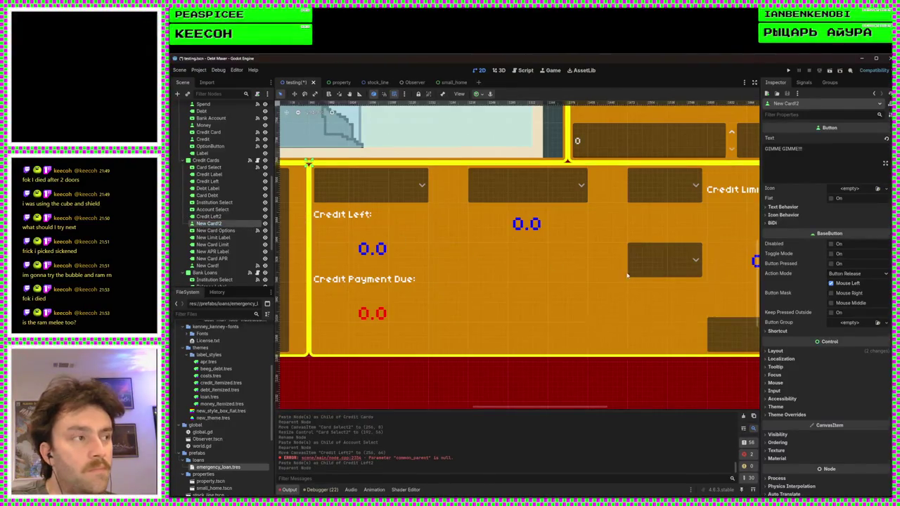
scroll(627, 275, down, 5)
drag(687, 326, 590, 302)
scroll(562, 288, up, 7)
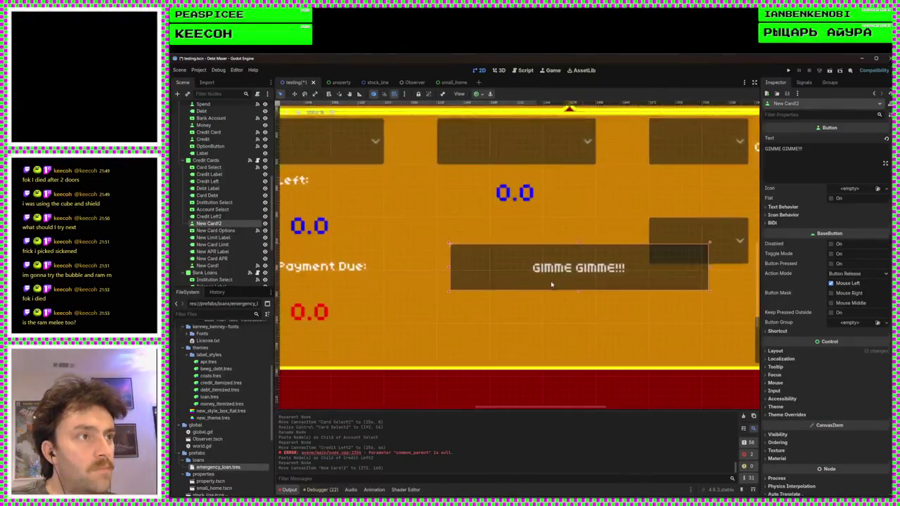
scroll(551, 284, down, 2)
click(530, 230)
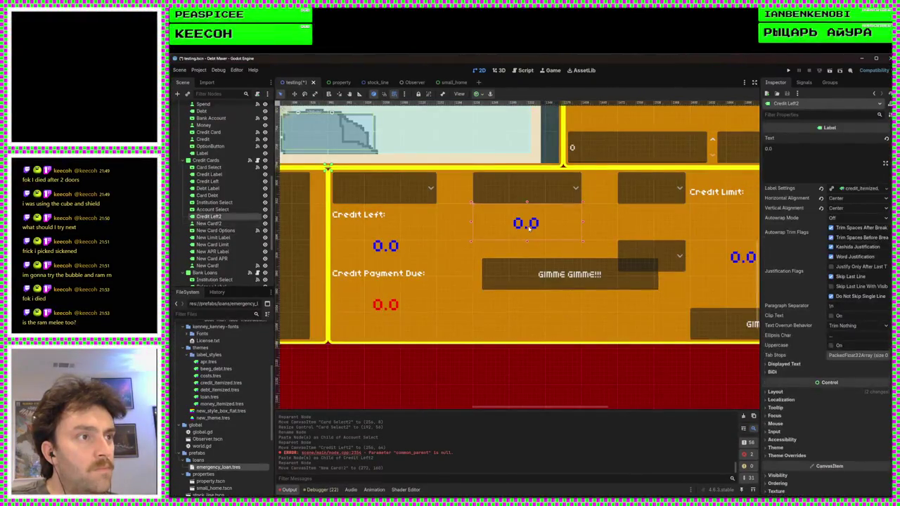
drag(527, 222, 527, 241)
Copy the Credit Left: heading above the new 0.0 value, widen it, and retitle it 'Account Balance'
click(388, 214)
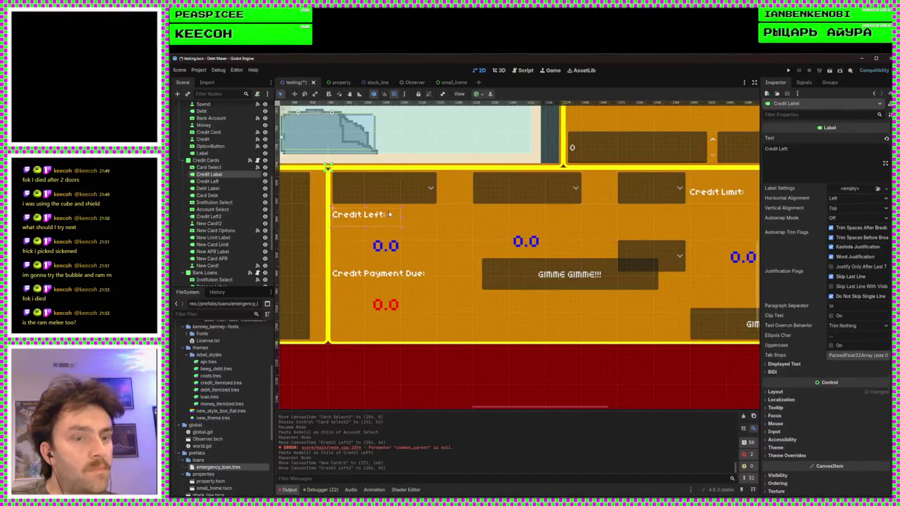
key(ctrl+c)
click(526, 242)
key(ctrl+v)
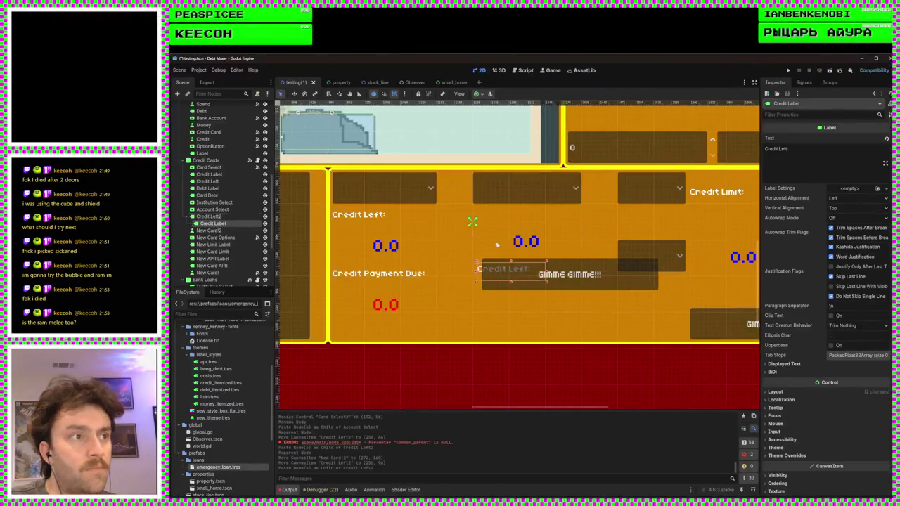
drag(208, 223, 204, 218)
drag(502, 274, 502, 227)
key(ctrl+z)
click(478, 268)
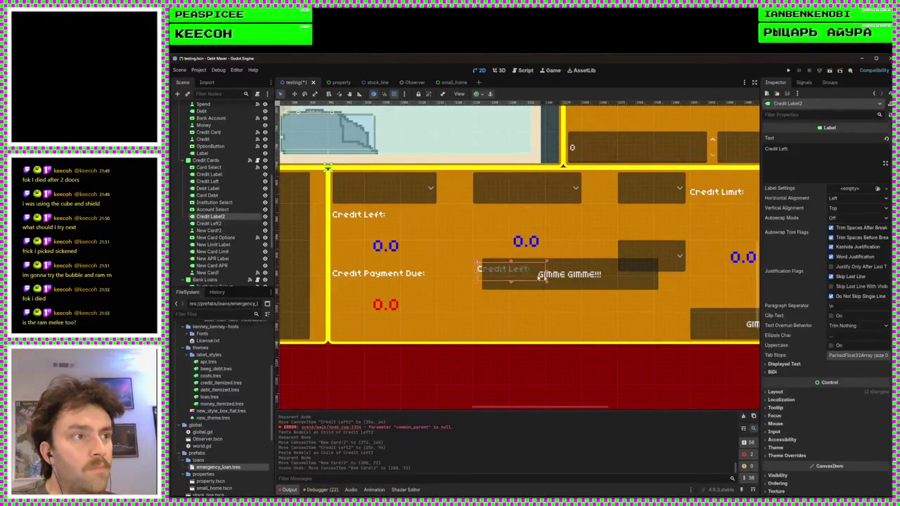
drag(478, 268, 476, 212)
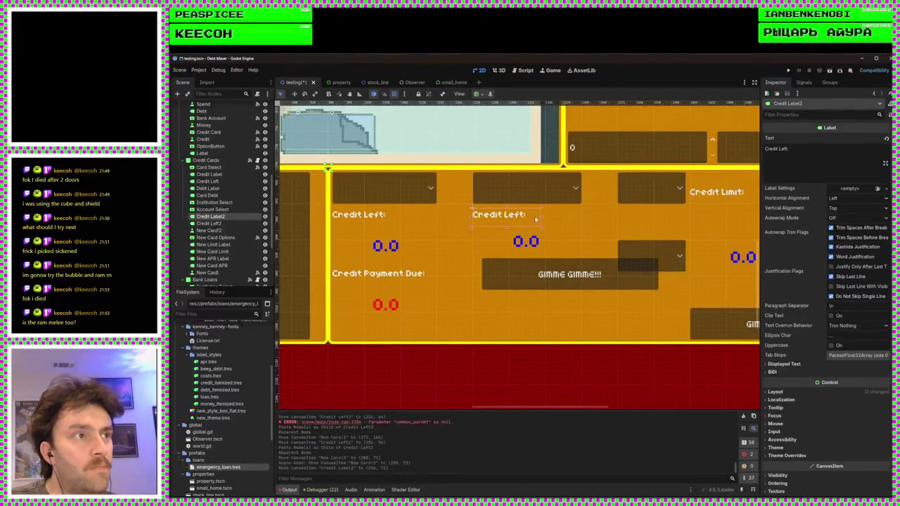
drag(545, 220, 582, 220)
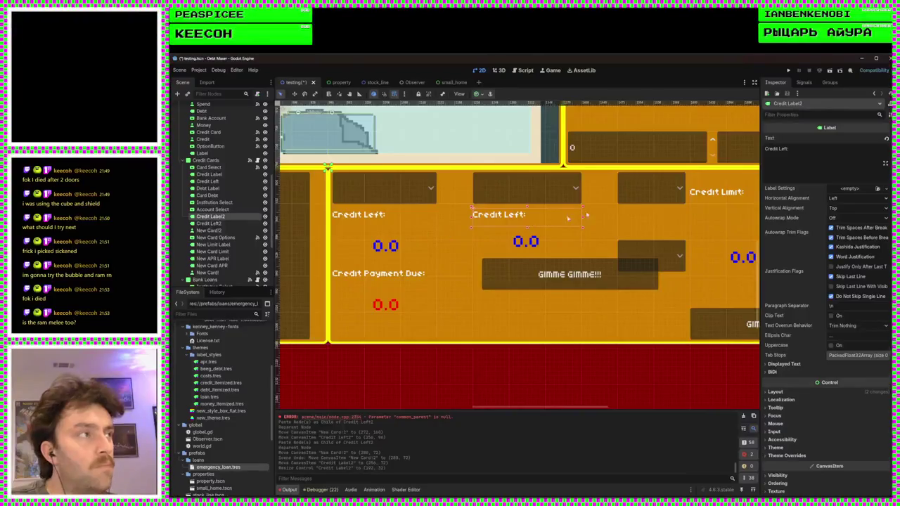
drag(794, 154, 737, 145)
text(Ac)
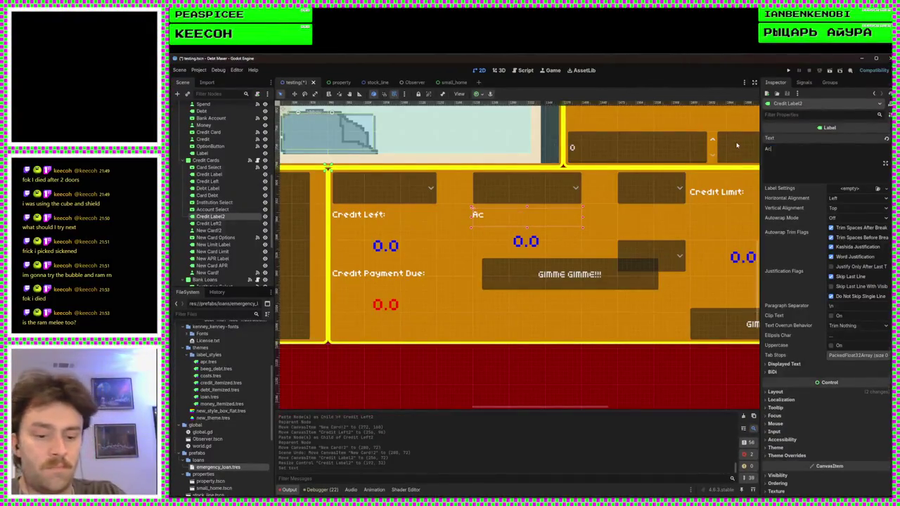
text(count Balance)
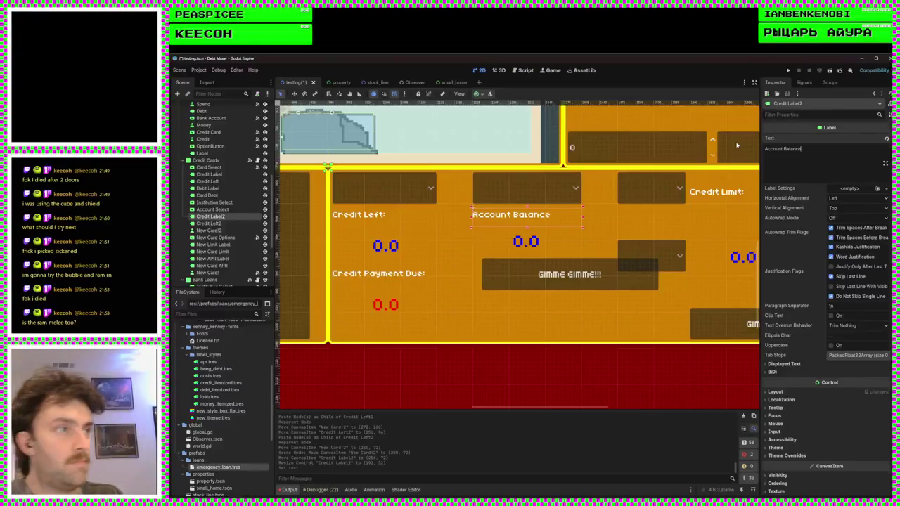
click(532, 241)
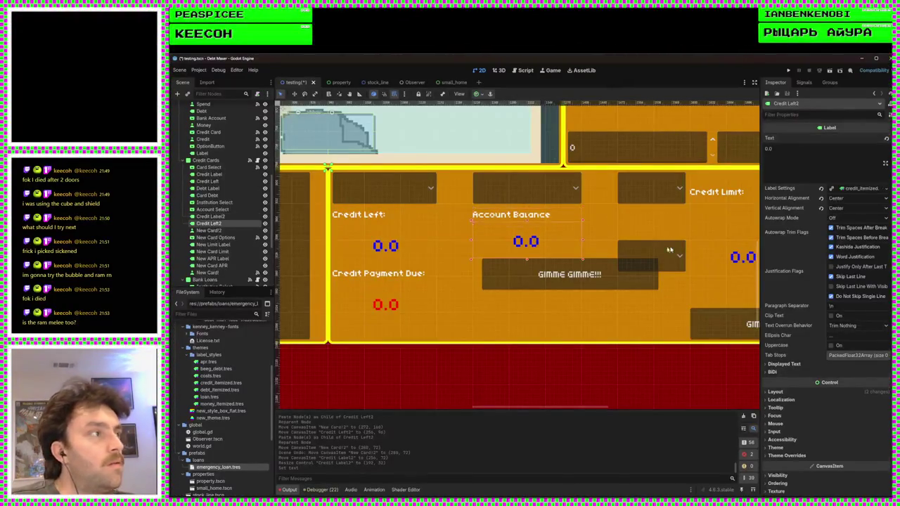
Give the Account Balance value the green money_itemized.tres label style and save the scene
click(856, 190)
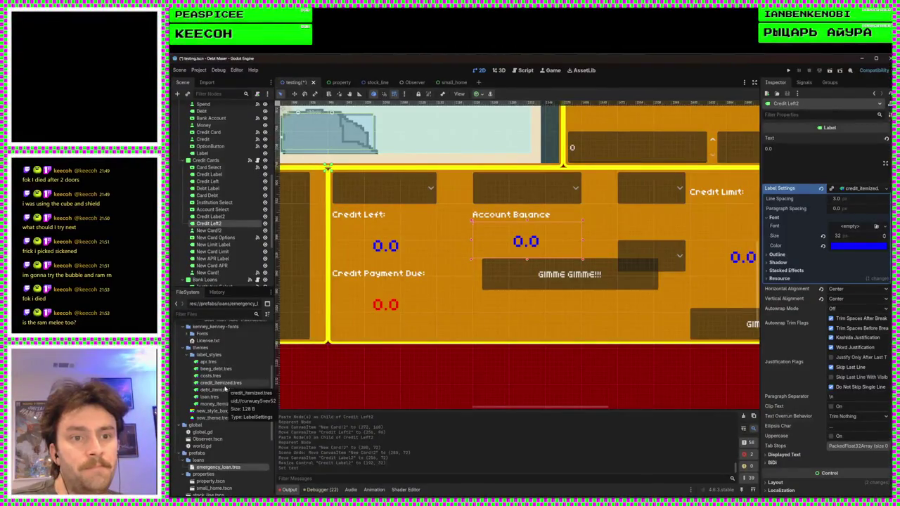
drag(219, 405, 851, 191)
key(ctrl+s)
Resize the copied button taller and narrower and relabel it 'Pay off credit card'
drag(562, 275, 545, 278)
drag(651, 279, 584, 279)
drag(527, 293, 527, 330)
click(389, 312)
click(501, 315)
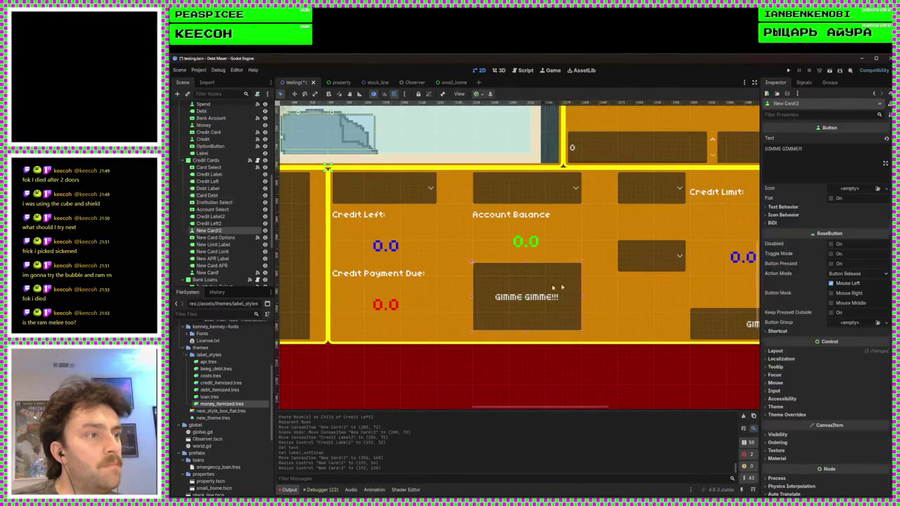
triple_click(826, 149)
text(Pay)
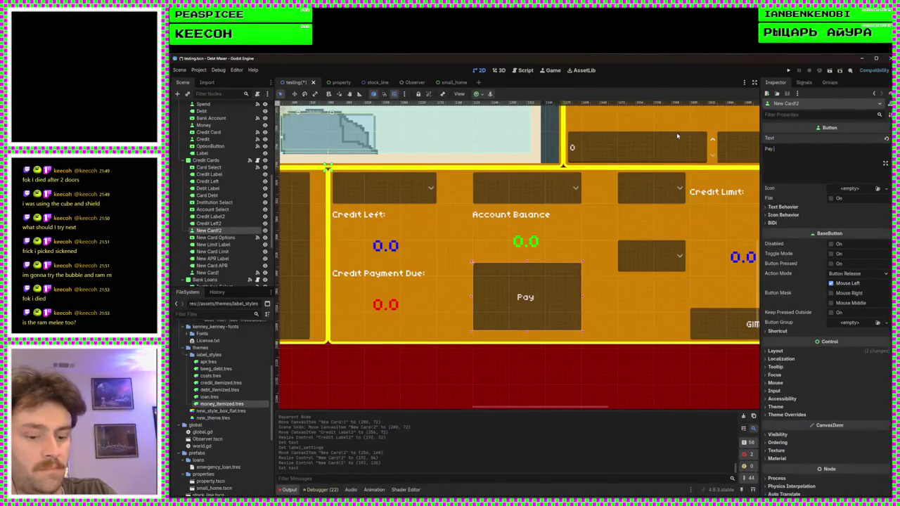
text( off credit card)
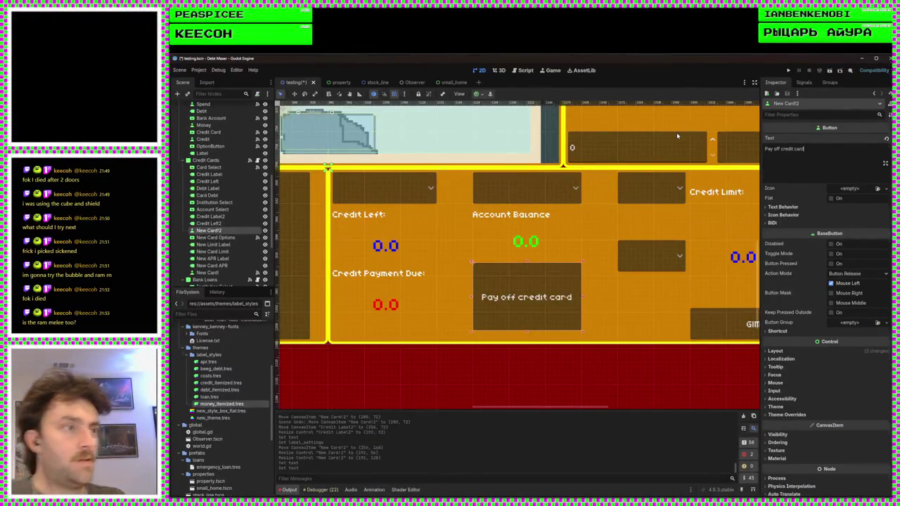
Find the Credit Cards node in the Scene tree and open its credit_cards.gd script
scroll(532, 394, down, 5)
click(532, 394)
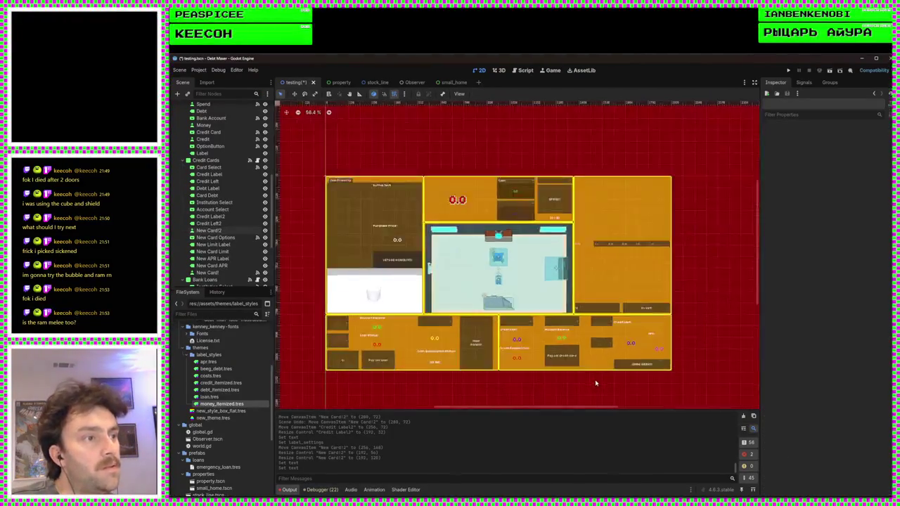
scroll(595, 383, up, 2)
scroll(583, 370, right, 1)
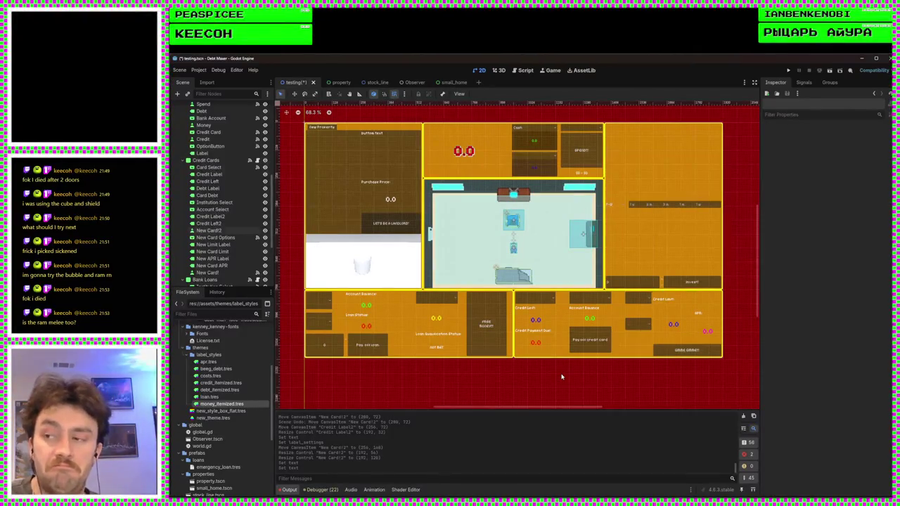
scroll(651, 368, up, 5)
scroll(590, 359, down, 1)
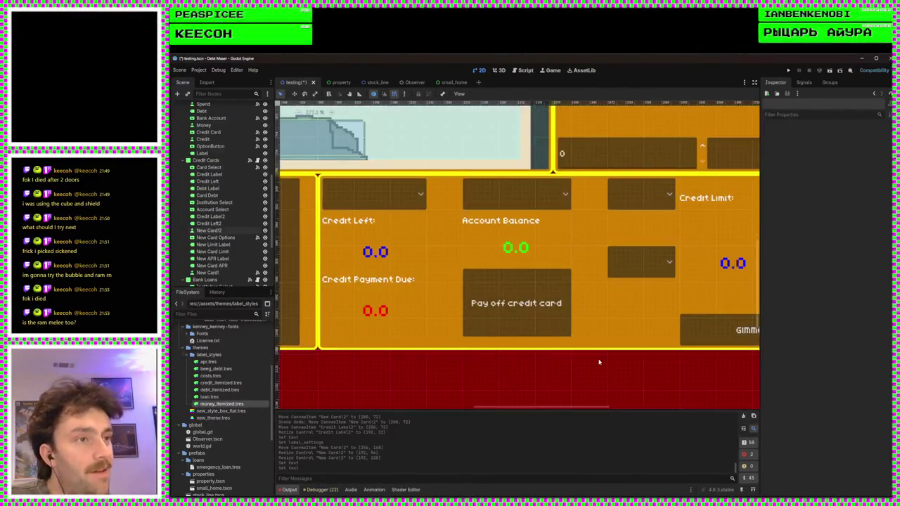
scroll(562, 364, down, 2)
scroll(563, 364, down, 2)
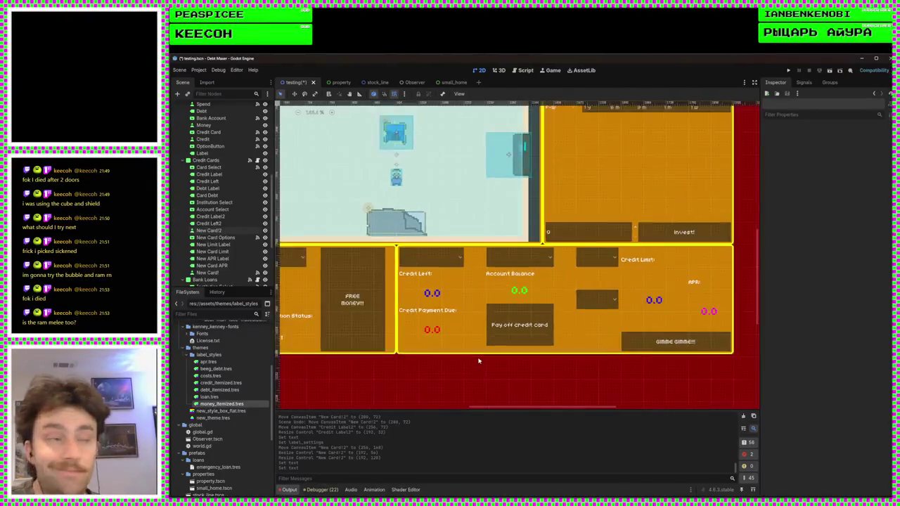
scroll(492, 357, up, 4)
scroll(548, 351, down, 2)
scroll(559, 350, up, 4)
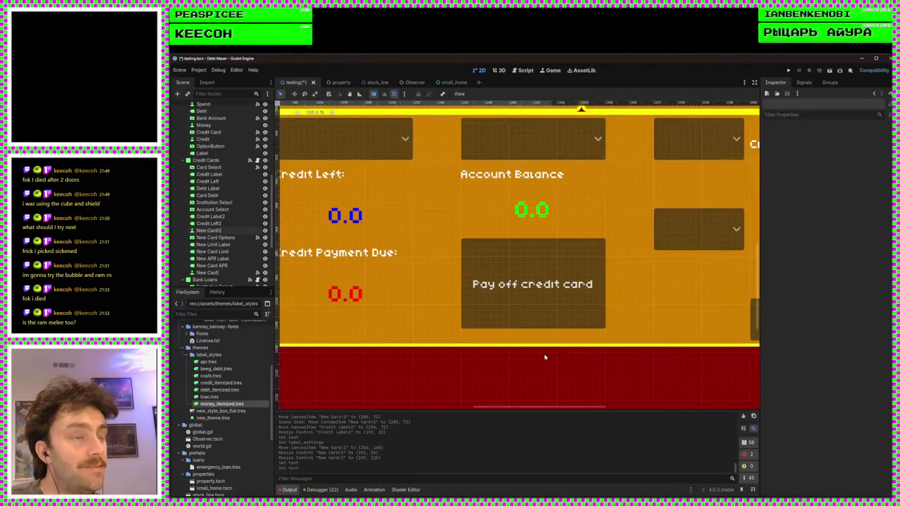
scroll(534, 354, down, 2)
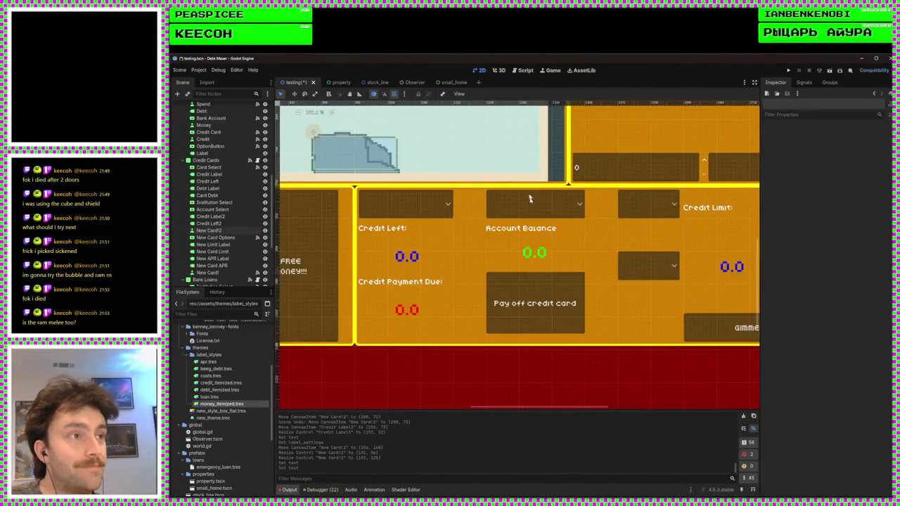
scroll(237, 198, down, 1)
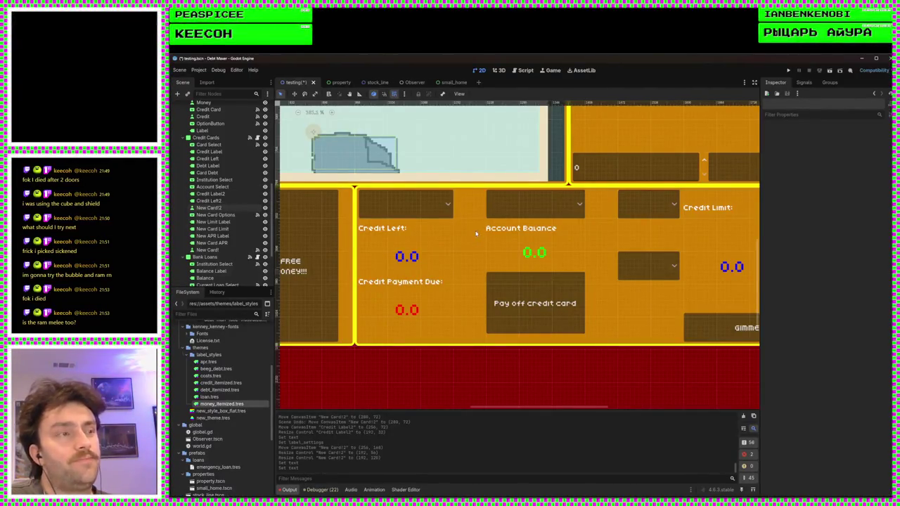
click(257, 138)
scroll(535, 211, up, 4)
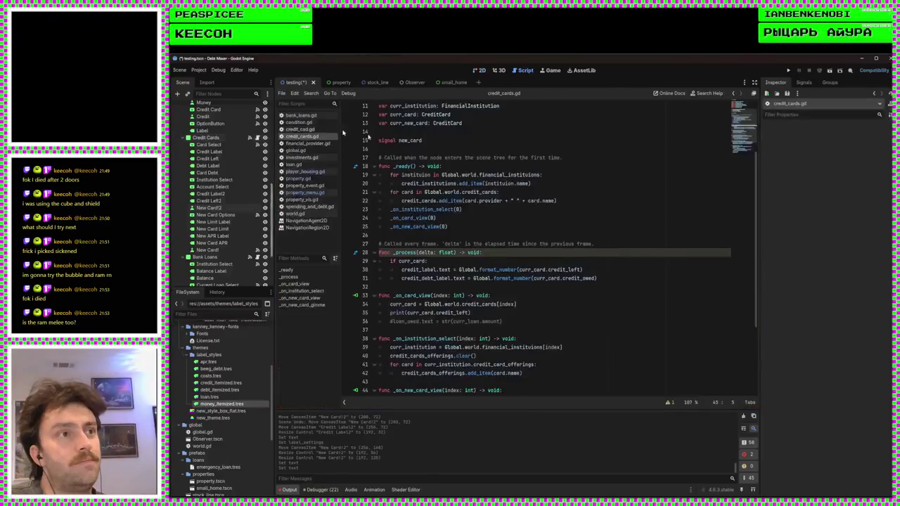
click(535, 149)
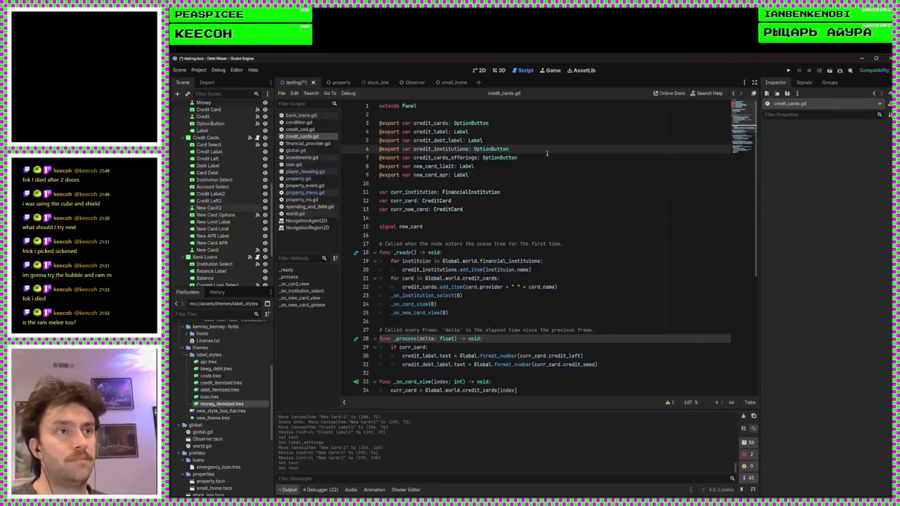
key(Return)
text(@export)
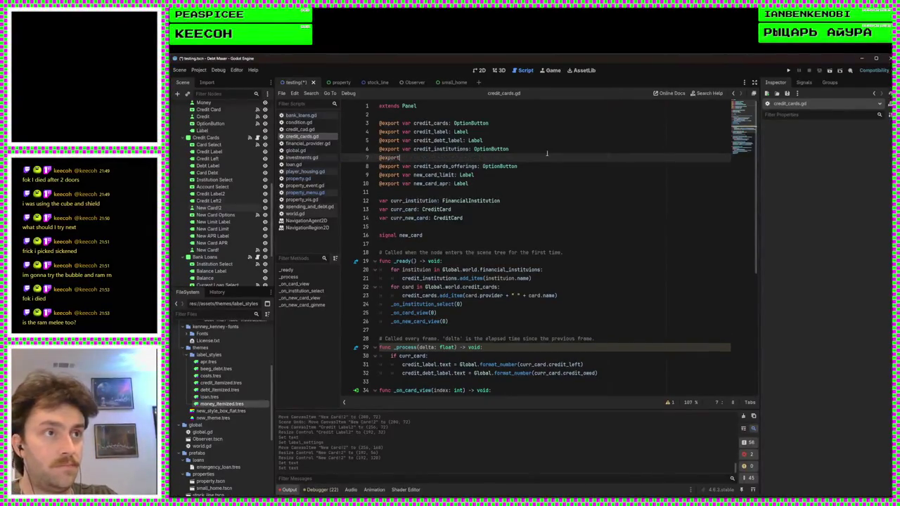
text( var )
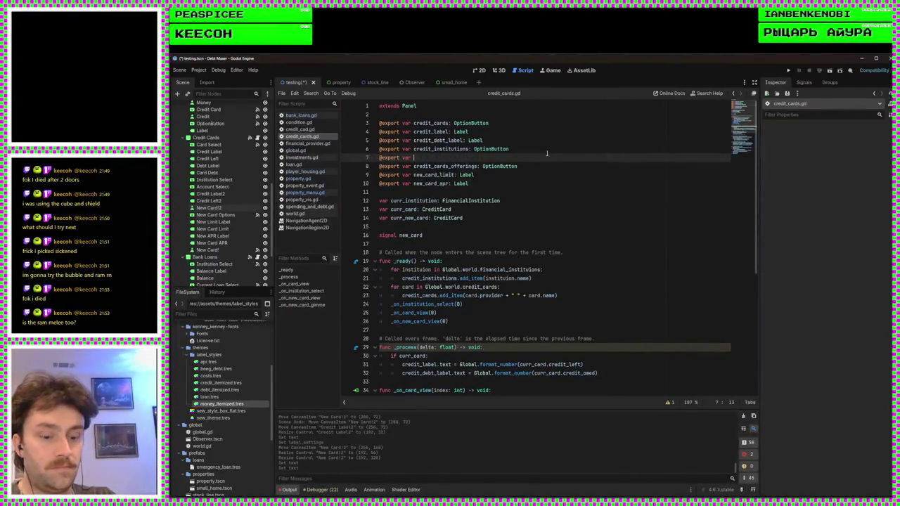
text(financial)
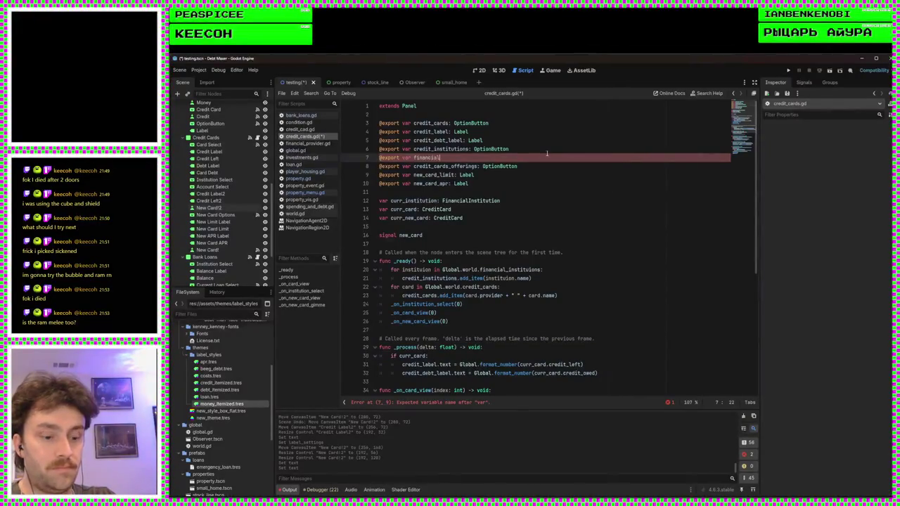
text(_ins)
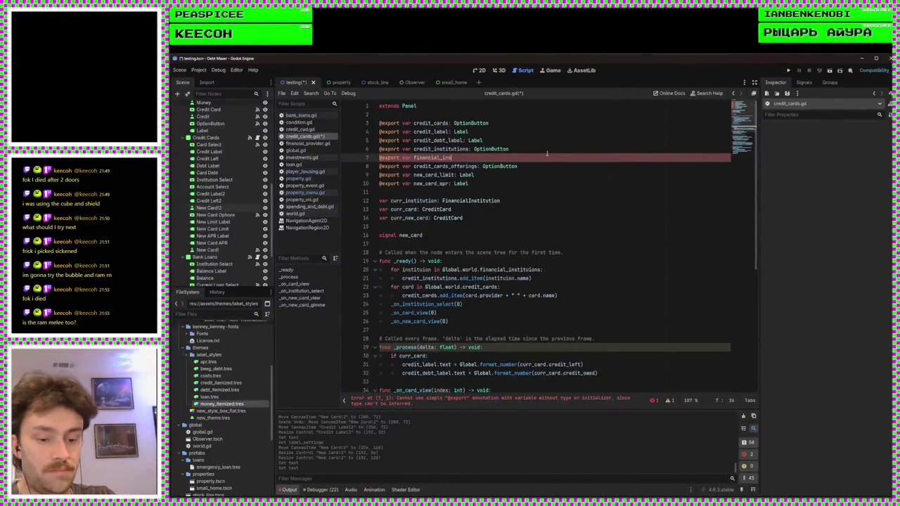
text(titutions: )
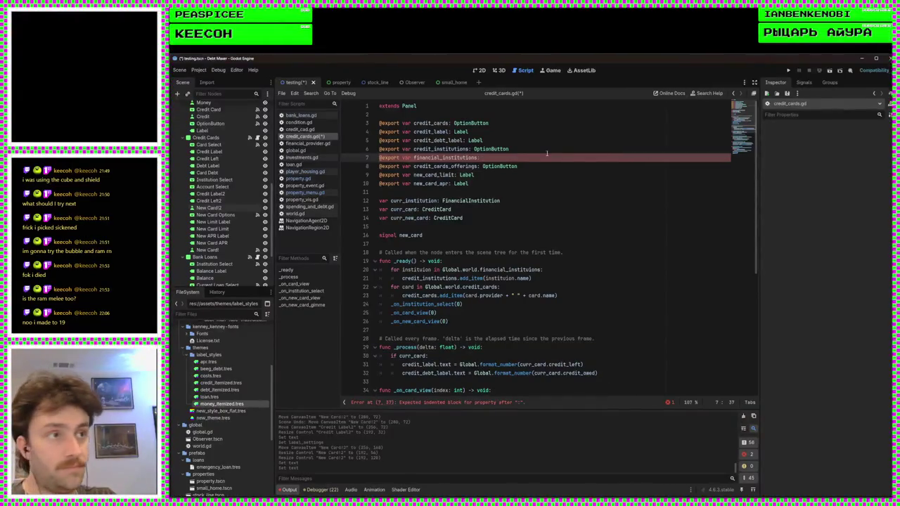
text(OpenXRAction)
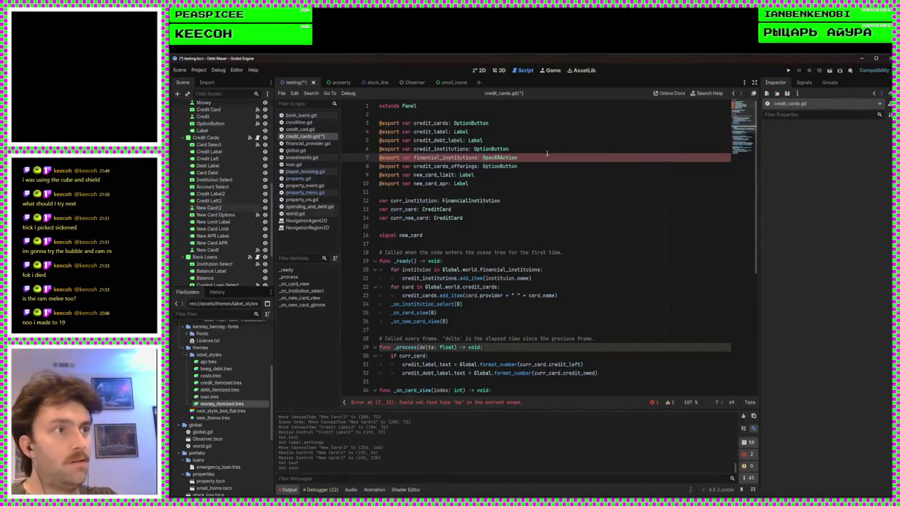
key(BackSpace)
key(BackSpace)
key(BackSpace)
text(t)
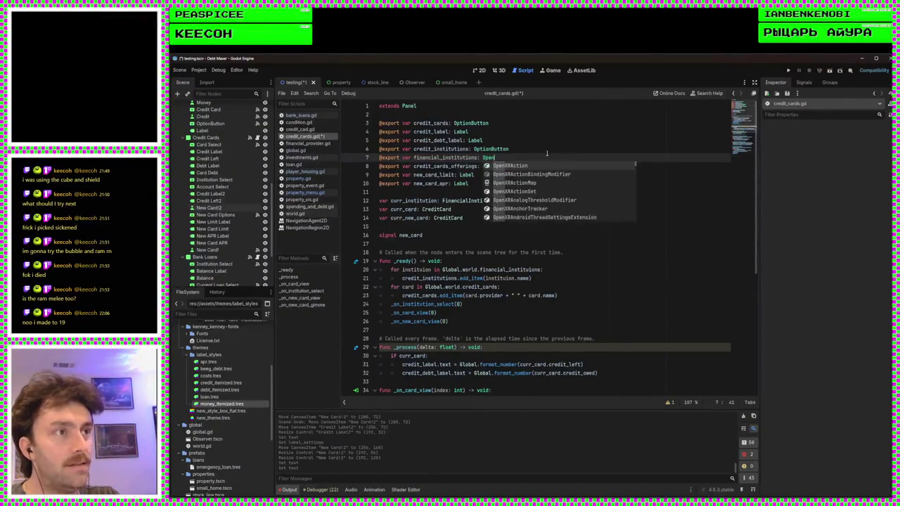
key(BackSpace)
text(tionB)
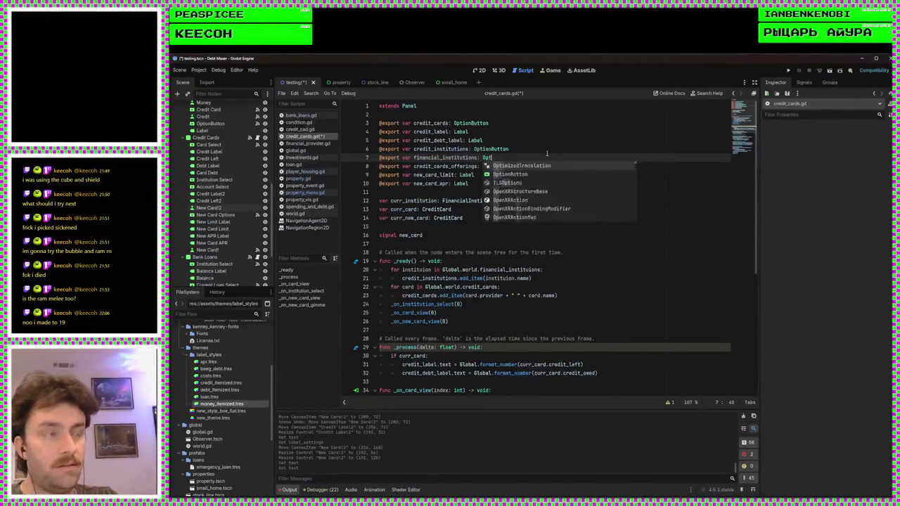
key(Return)
key(ctrl+s)
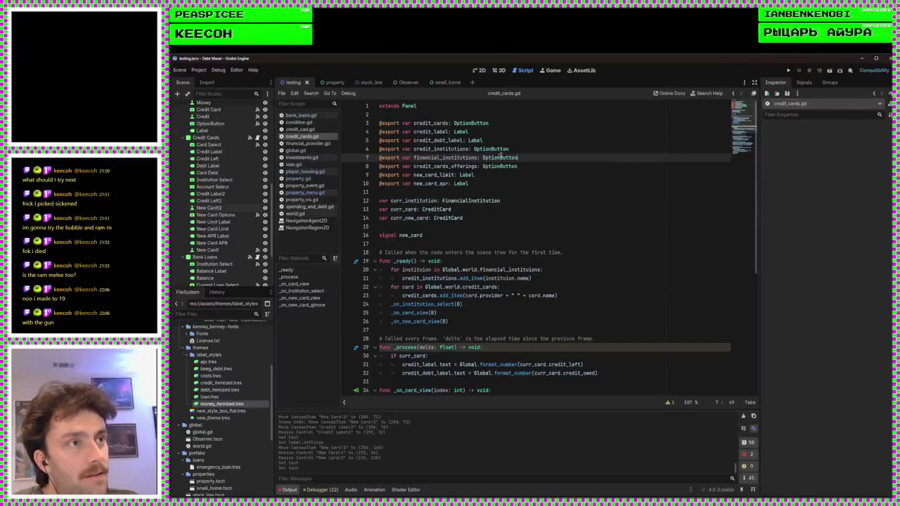
click(532, 183)
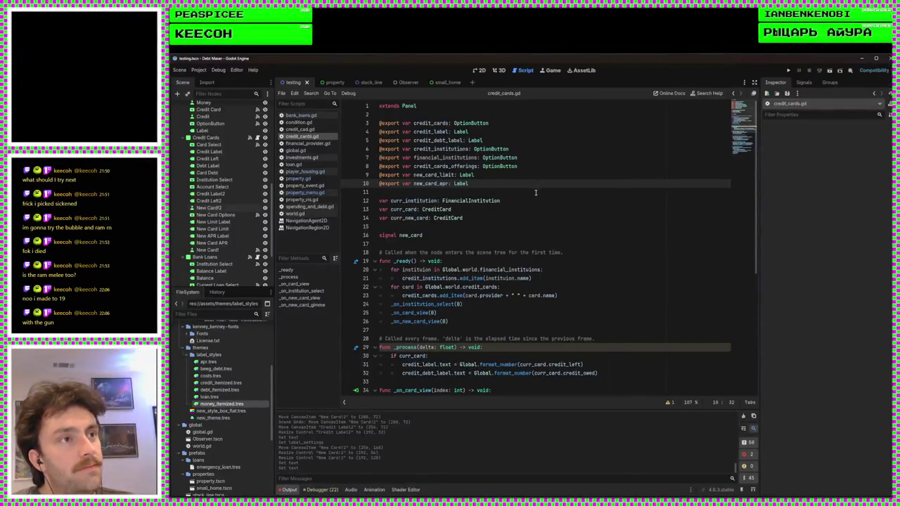
Duplicate the curr_institution line as curr_payment_institution (FinancialInstitution) and save the script
click(525, 202)
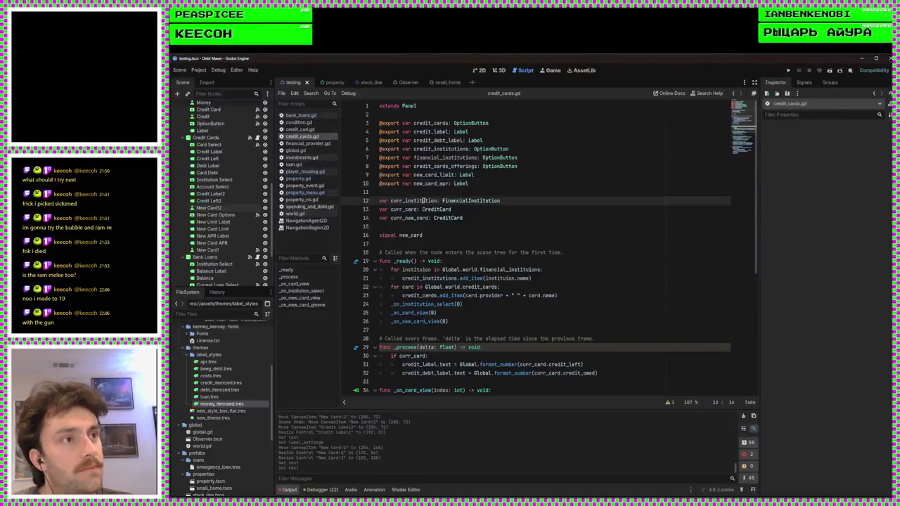
key(ctrl+shift+d)
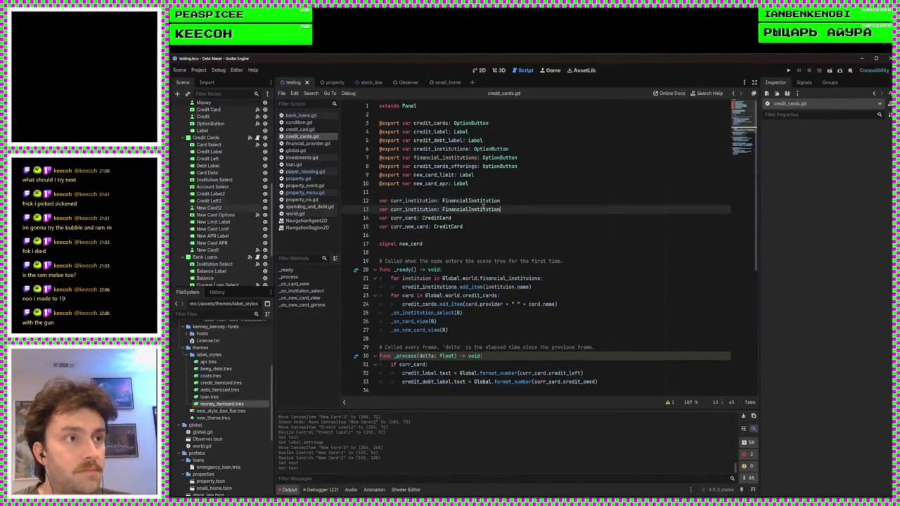
click(407, 209)
click(405, 209)
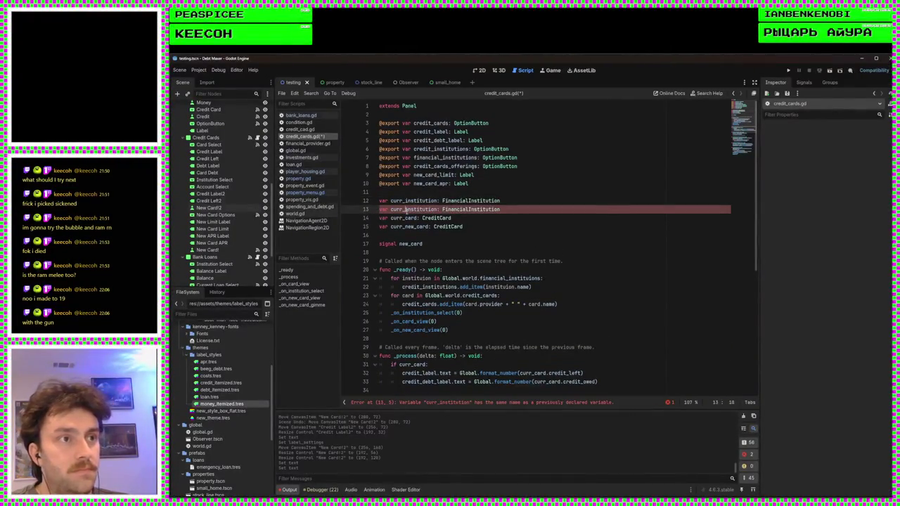
text(payment_)
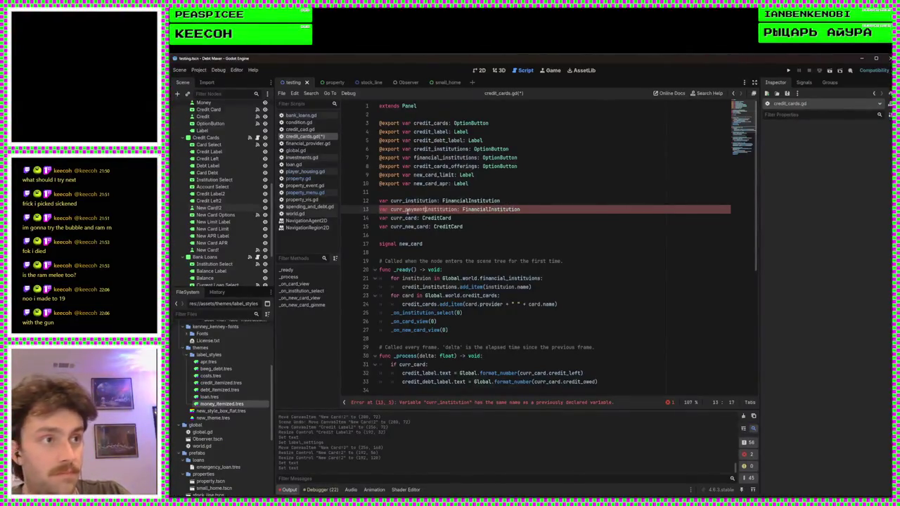
key(ctrl+s)
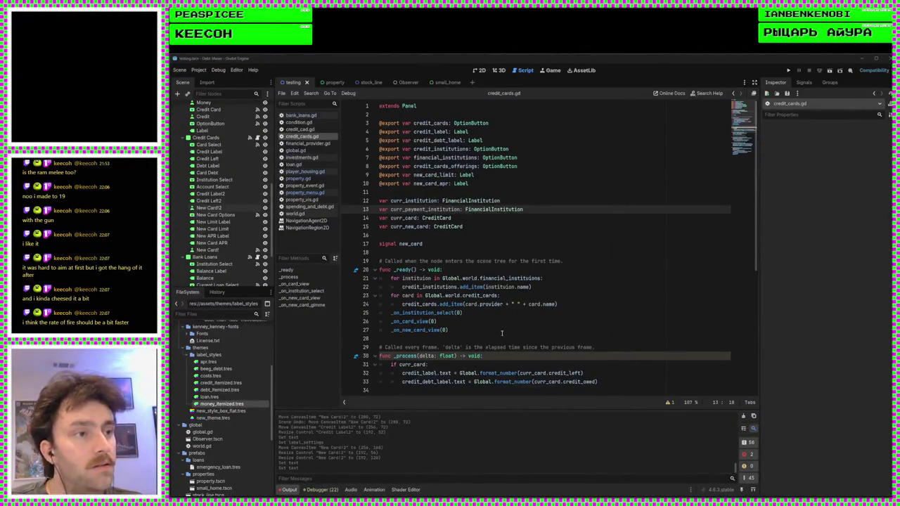
click(461, 338)
click(466, 244)
key(Up)
key(Up)
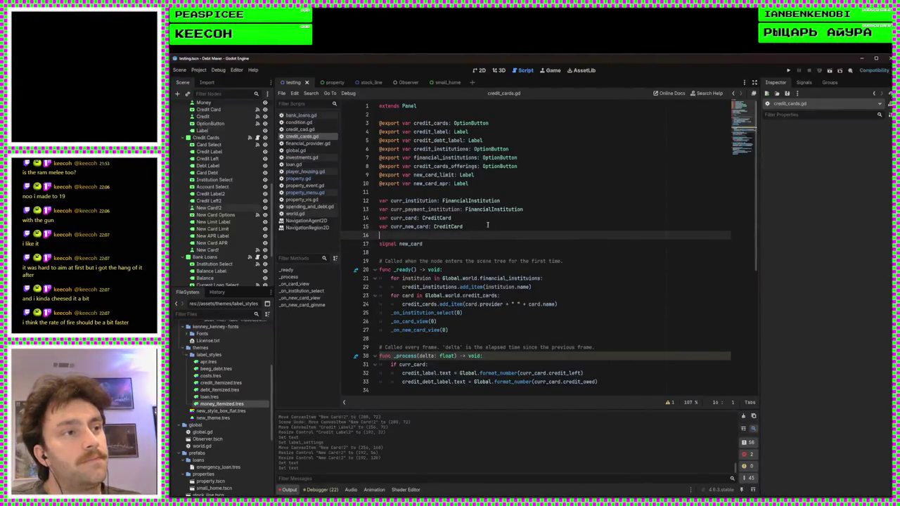
key(End)
scroll(513, 288, down, 4)
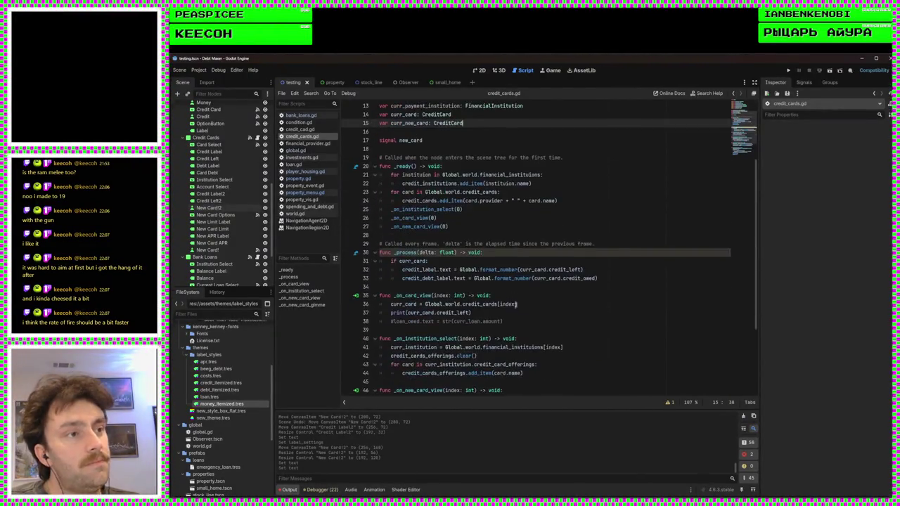
click(460, 233)
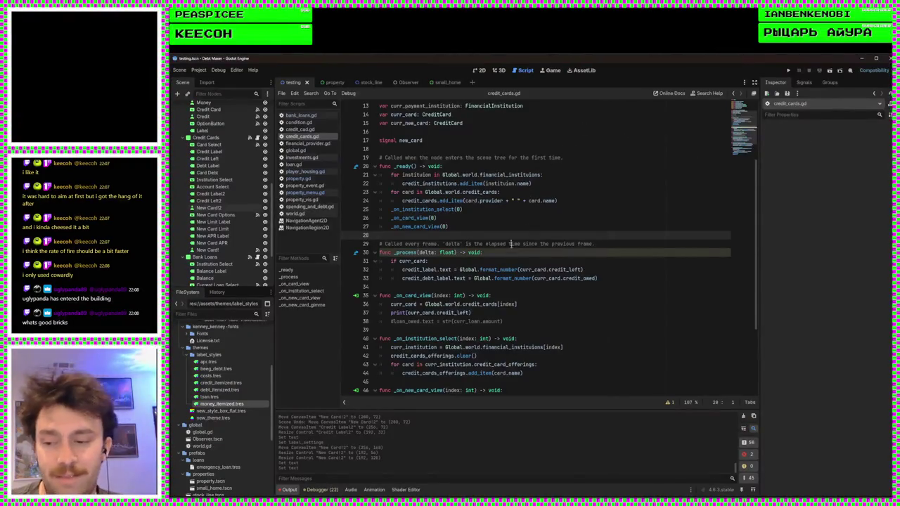
scroll(462, 333, up, 4)
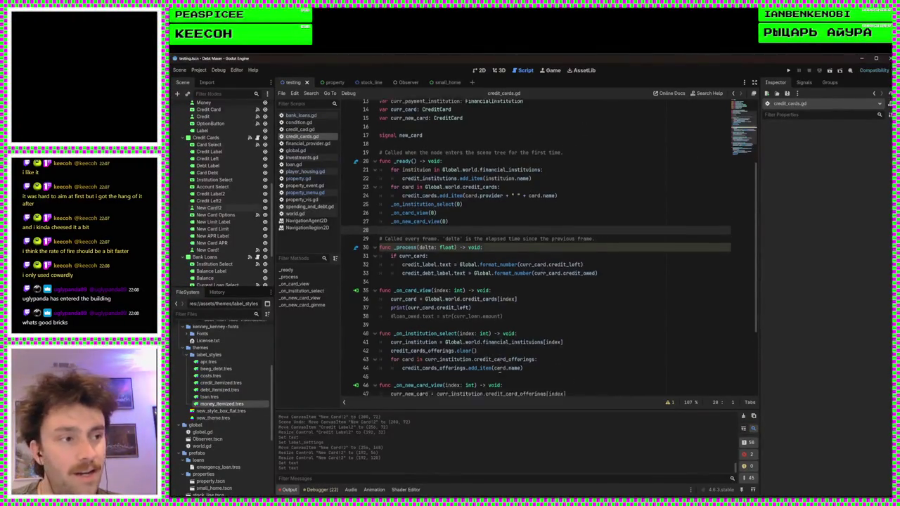
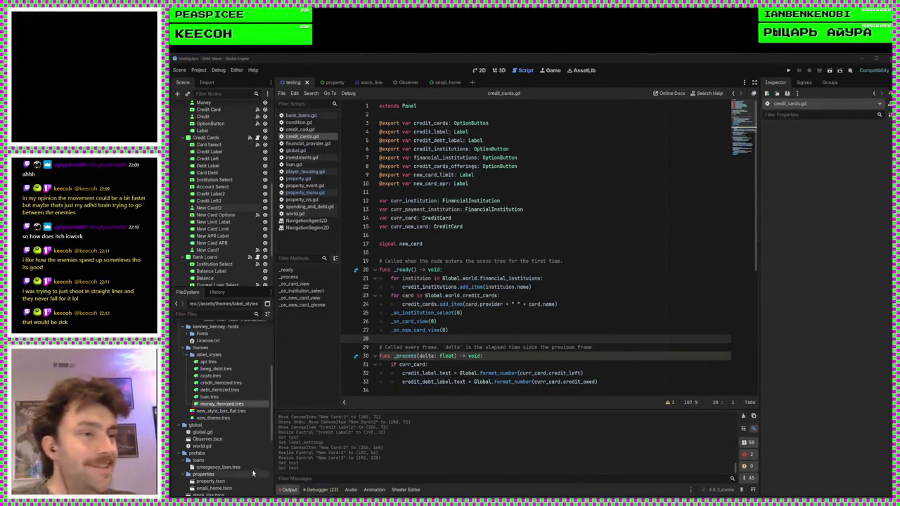
Move the cursor through credit_cards.gd, visiting lines 16, 46, 40, 48 and 35
scroll(450, 341, down, 5)
scroll(450, 322, up, 5)
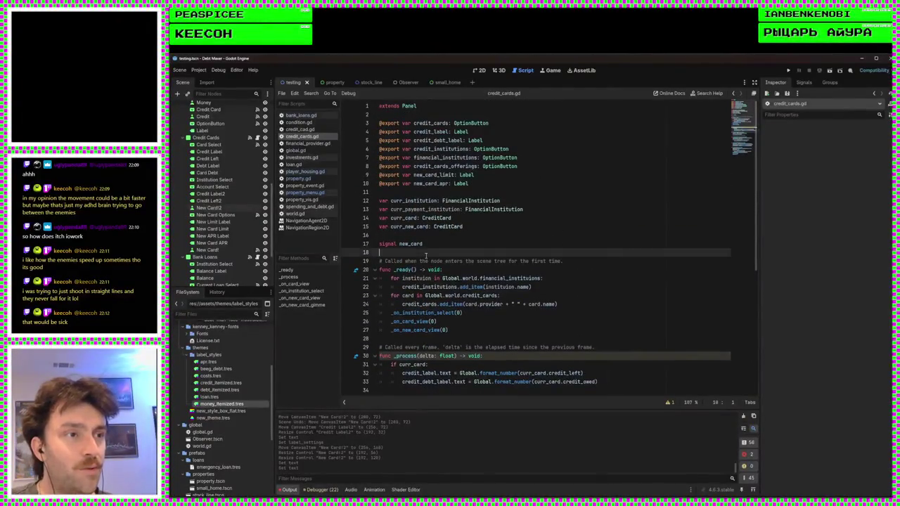
click(430, 235)
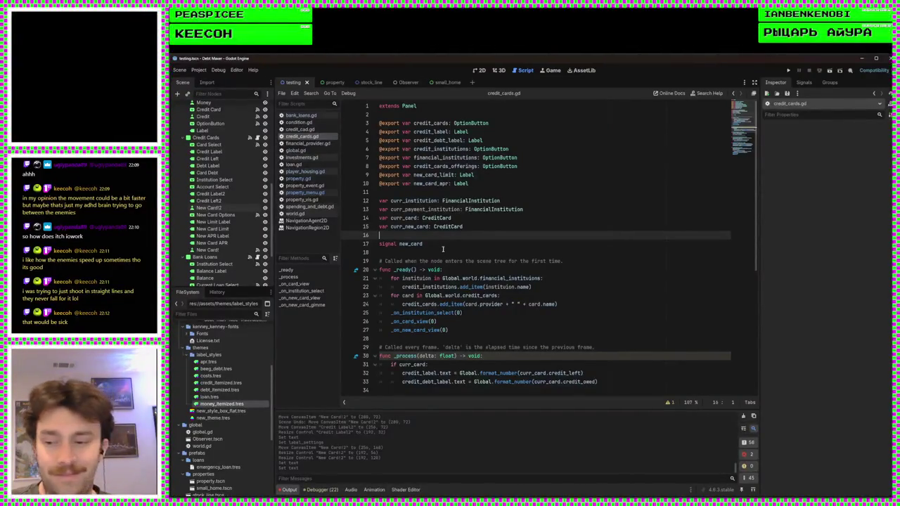
scroll(442, 248, down, 8)
click(508, 278)
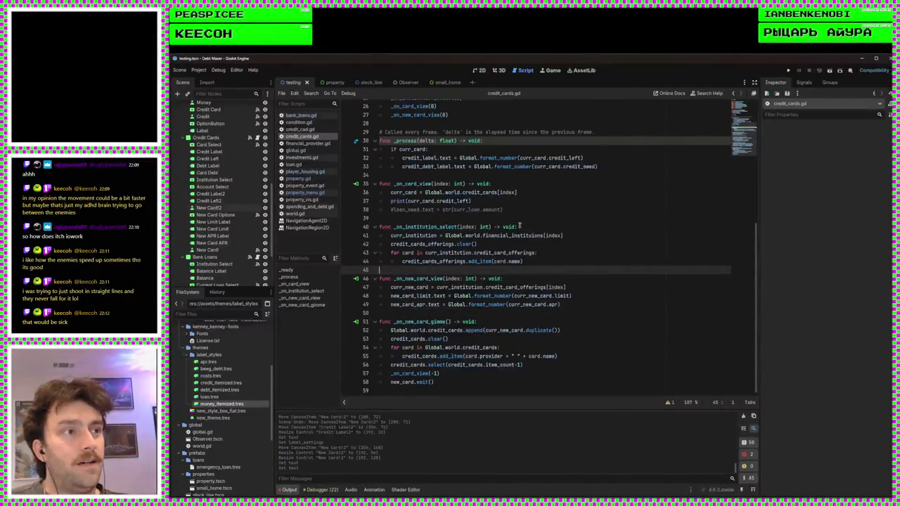
click(492, 227)
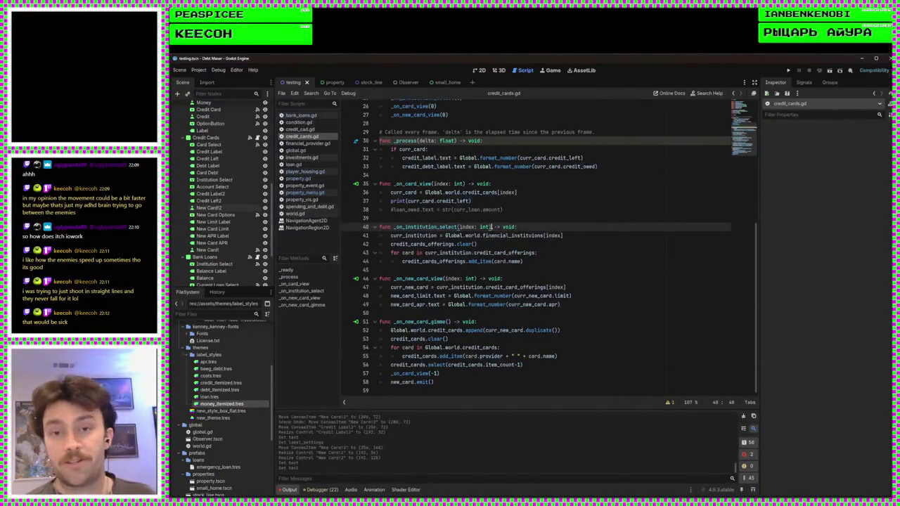
click(570, 295)
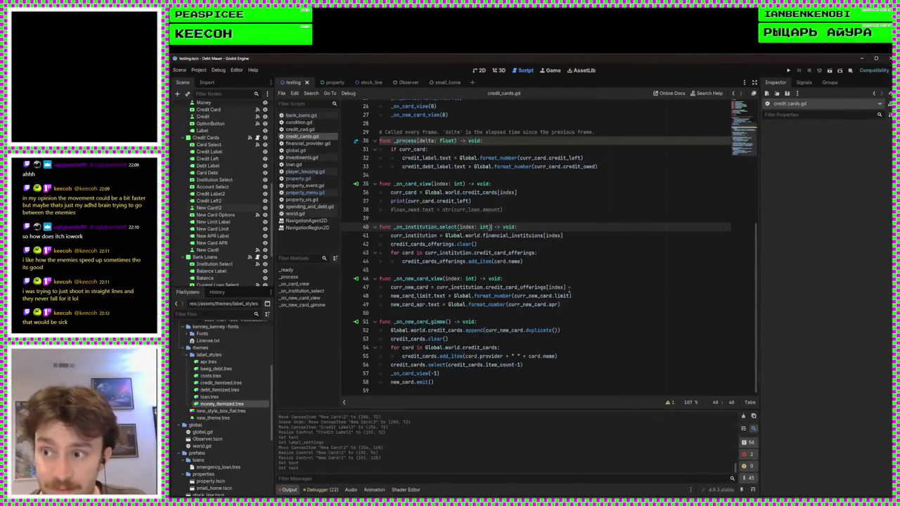
click(467, 183)
scroll(568, 310, up, 8)
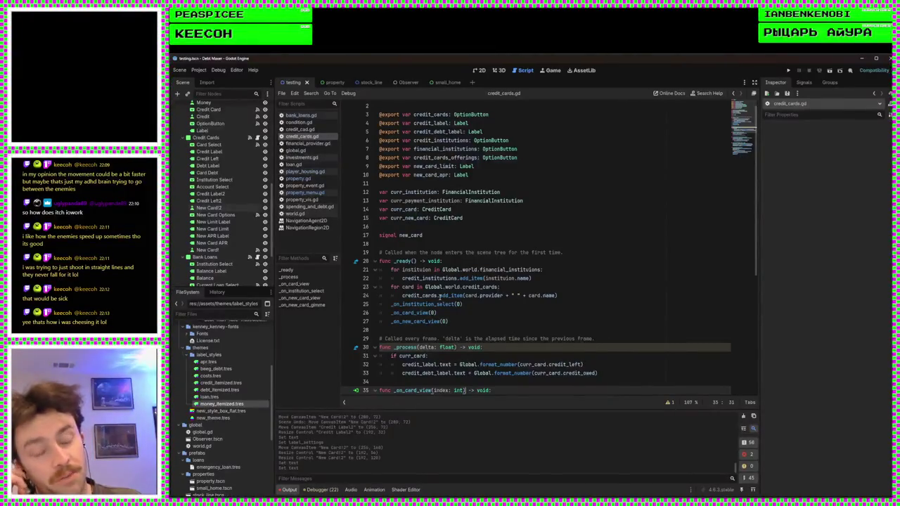
Dismiss the add_item documentation popup, revisit lines 24, 18 and 16, then run the project
mouse_move(440, 299)
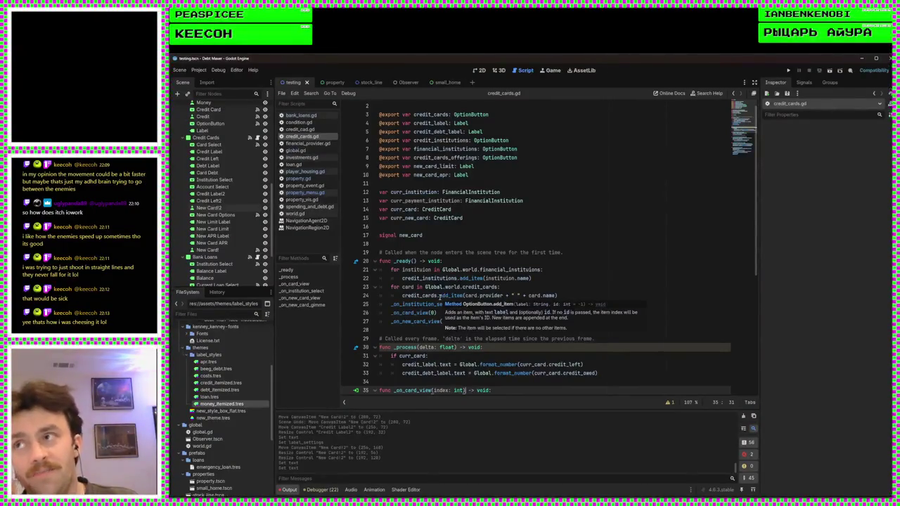
click(570, 273)
click(574, 297)
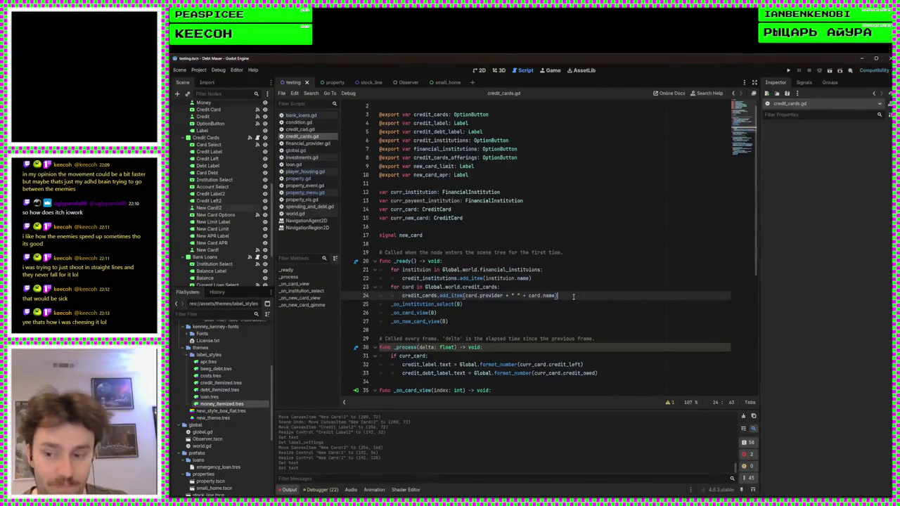
scroll(574, 297, up, 1)
click(510, 252)
key(Up)
key(Up)
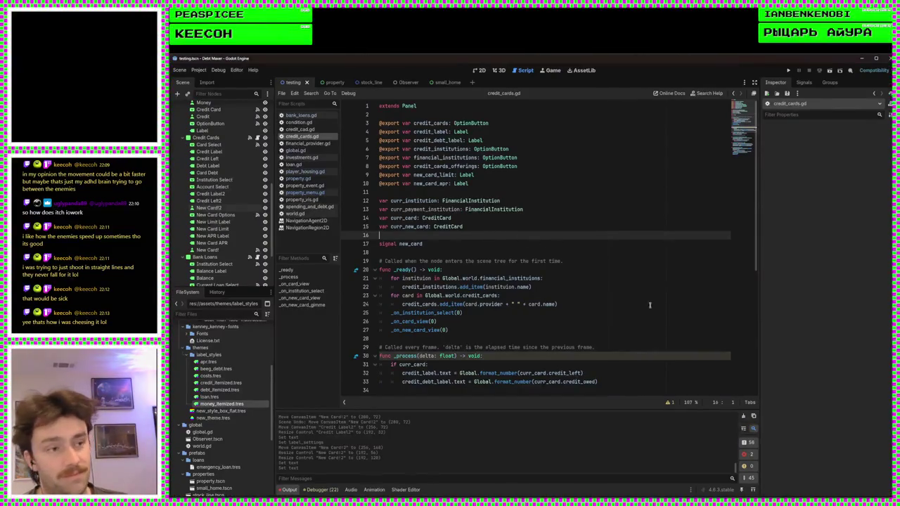
scroll(649, 305, down, 8)
scroll(645, 296, up, 8)
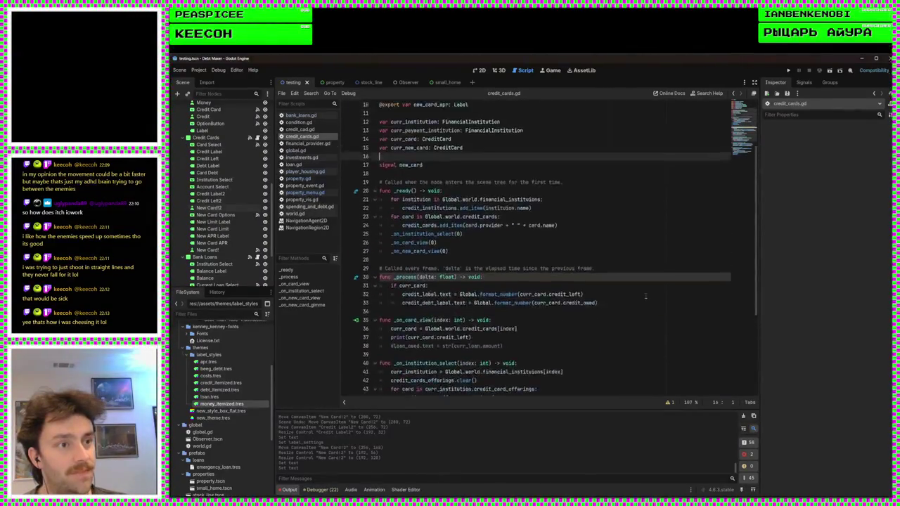
click(789, 71)
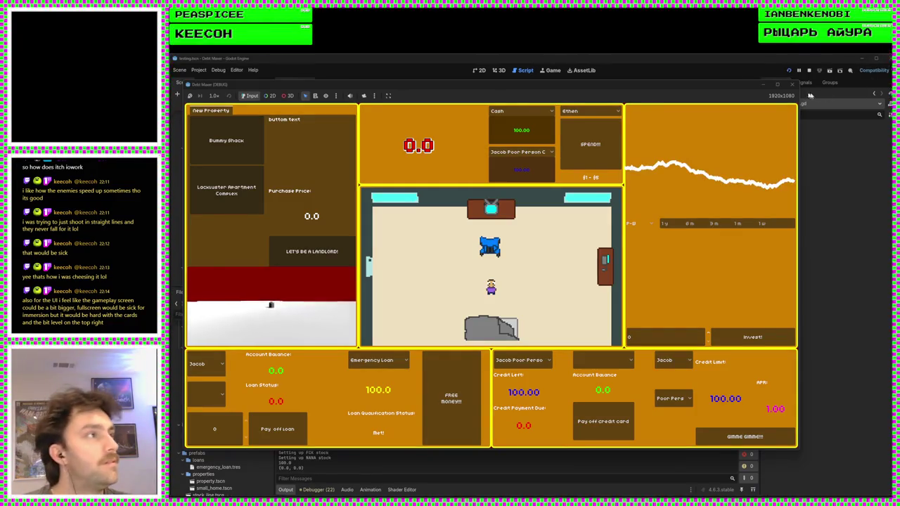
Stop the running Debt Maker game and switch over to the Bit Crush title screen
click(792, 84)
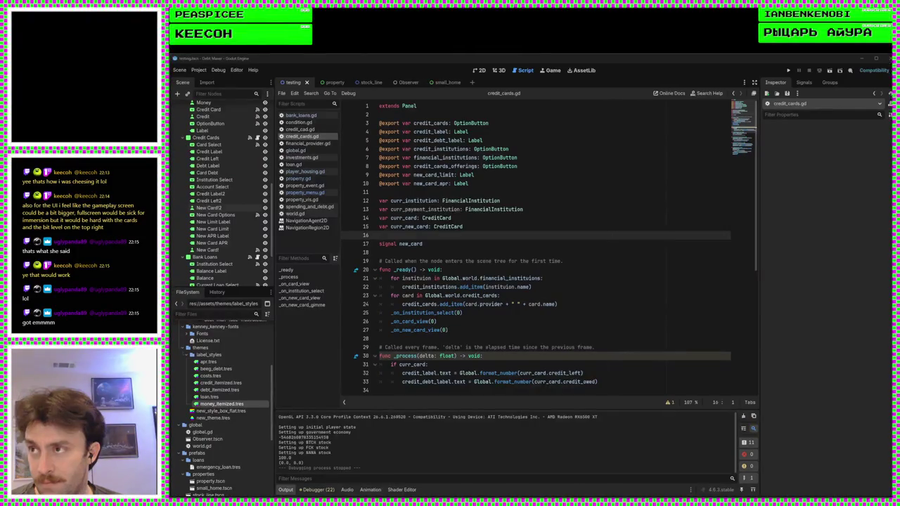
key(F5)
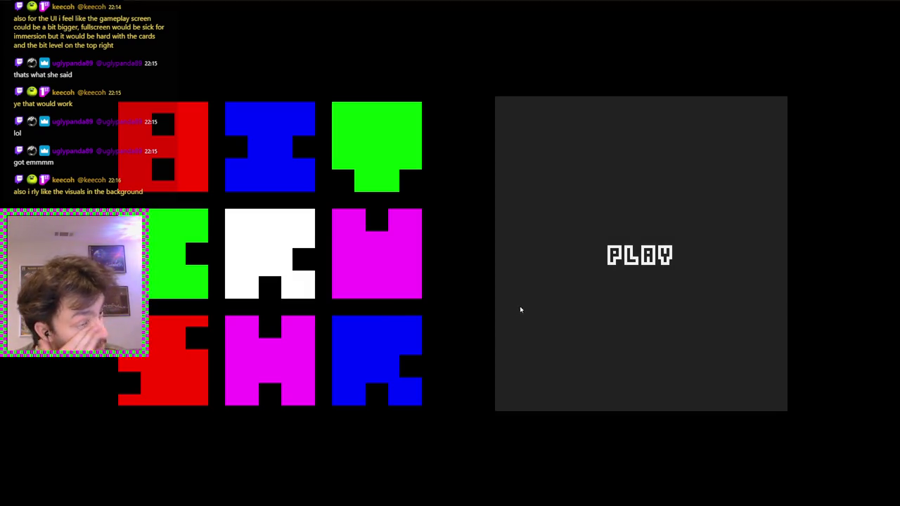
Build a 15-card deck of six Ferocious, six Repulsed and three Cowardly cards
click(520, 307)
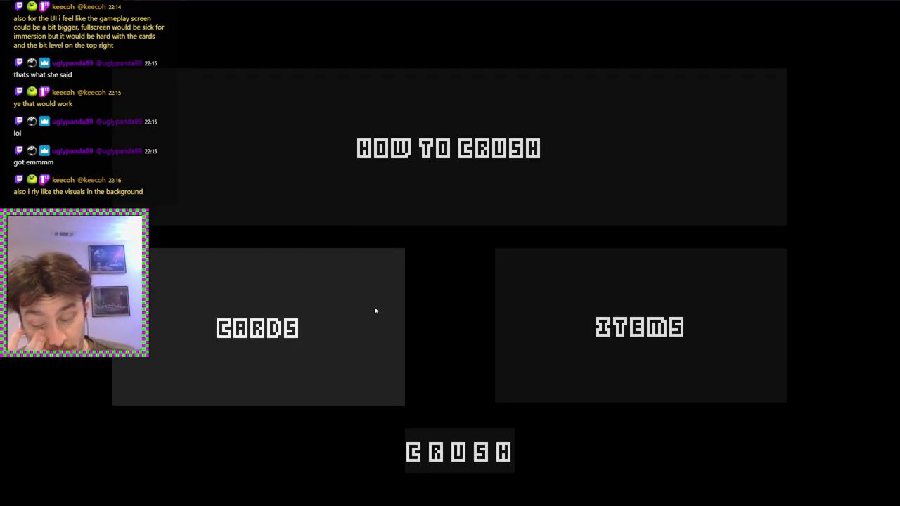
click(375, 310)
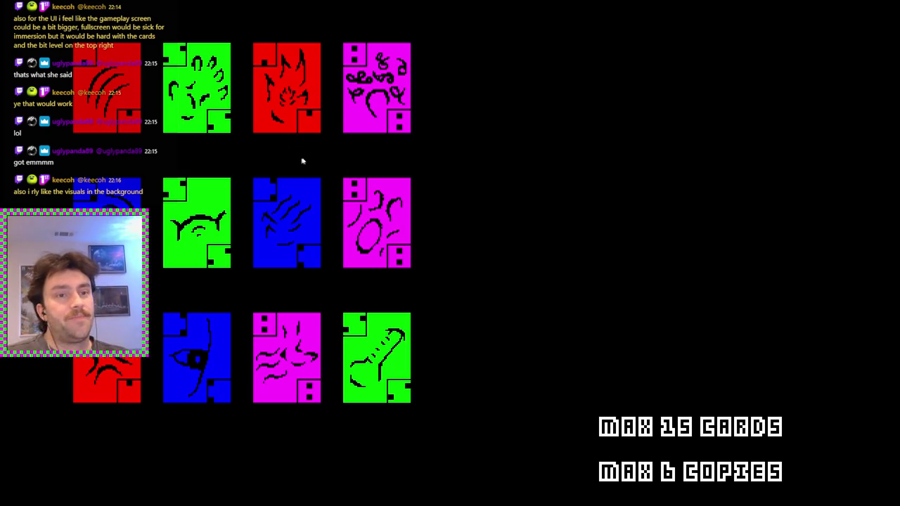
click(106, 105)
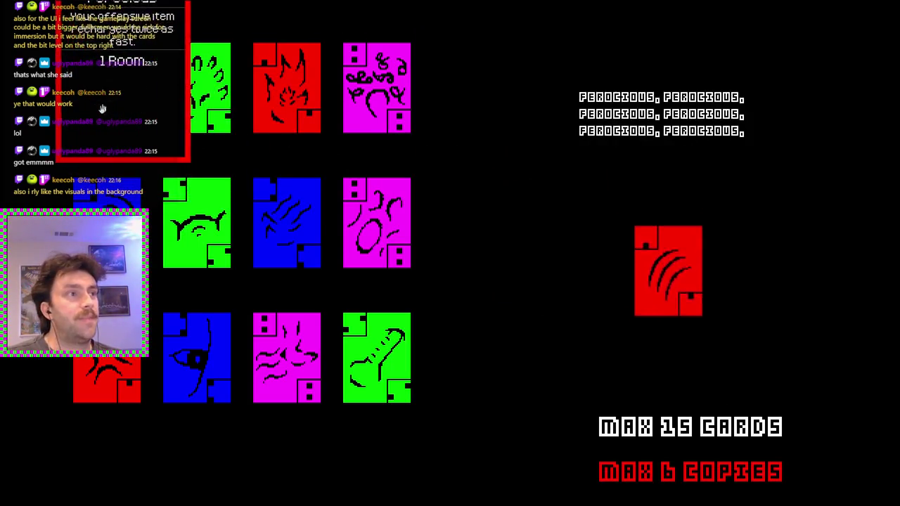
click(201, 98)
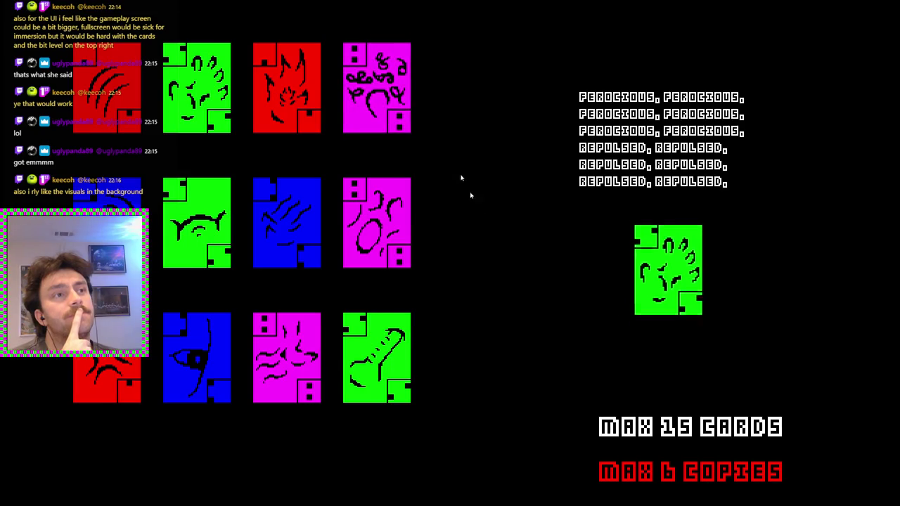
click(391, 246)
key(Escape)
Look over the items list and How to Crush tutorial, then start a run with the deck
click(623, 359)
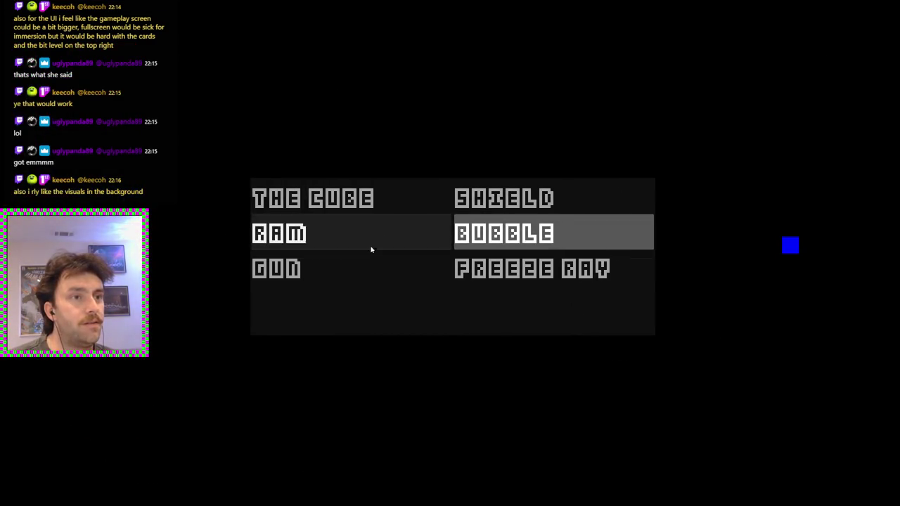
key(Escape)
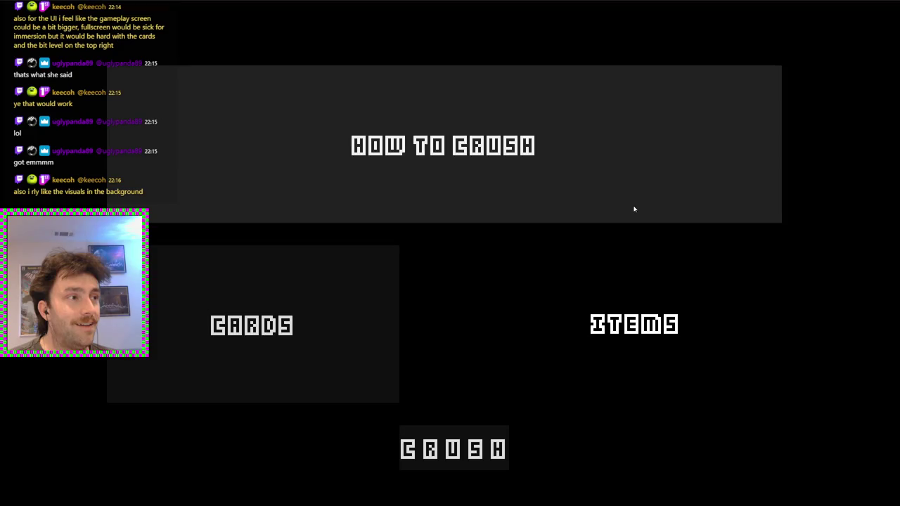
click(634, 209)
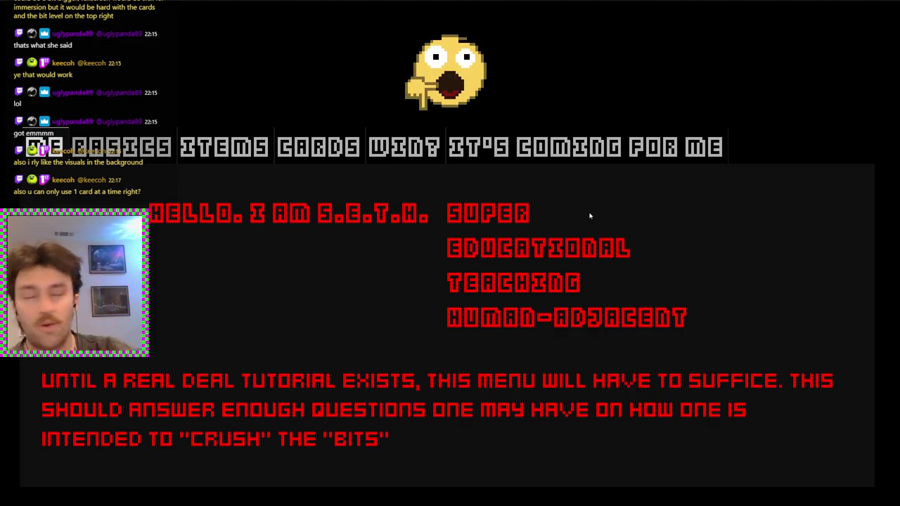
key(Escape)
click(459, 446)
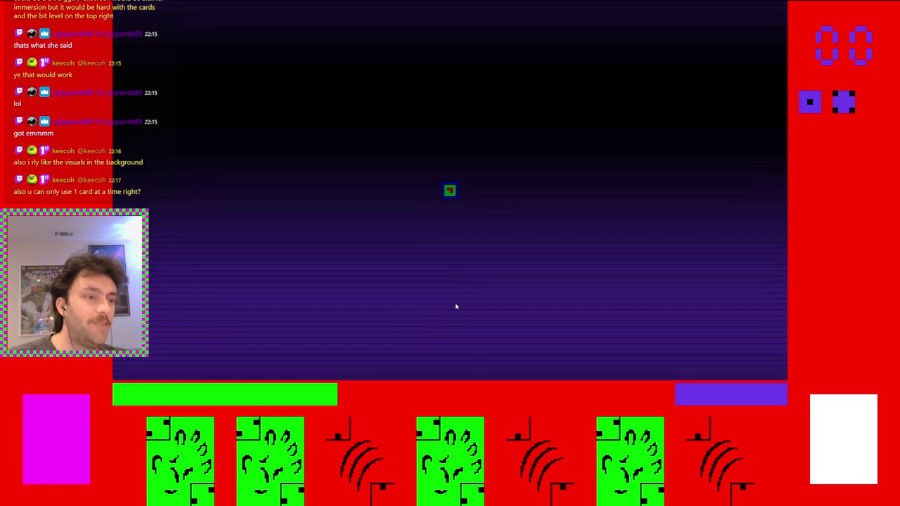
Play the Repulsed card from the hand into the arena
mouse_move(337, 422)
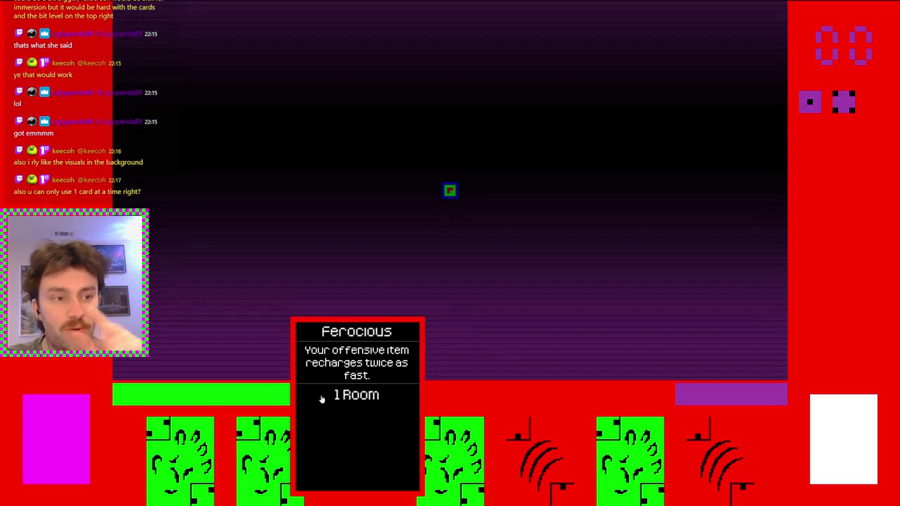
mouse_move(475, 482)
mouse_move(475, 482)
mouse_down()
mouse_move(422, 302)
mouse_move(392, 281)
mouse_move(390, 258)
mouse_up()
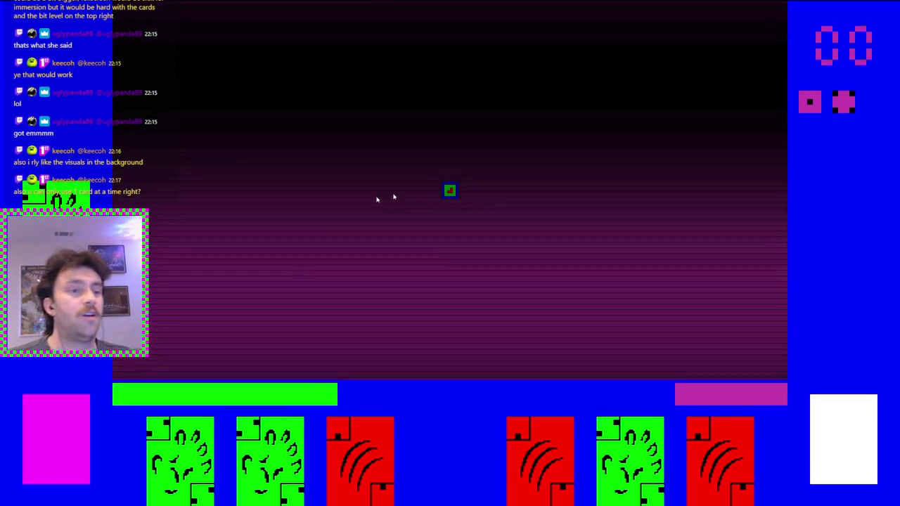
mouse_move(271, 436)
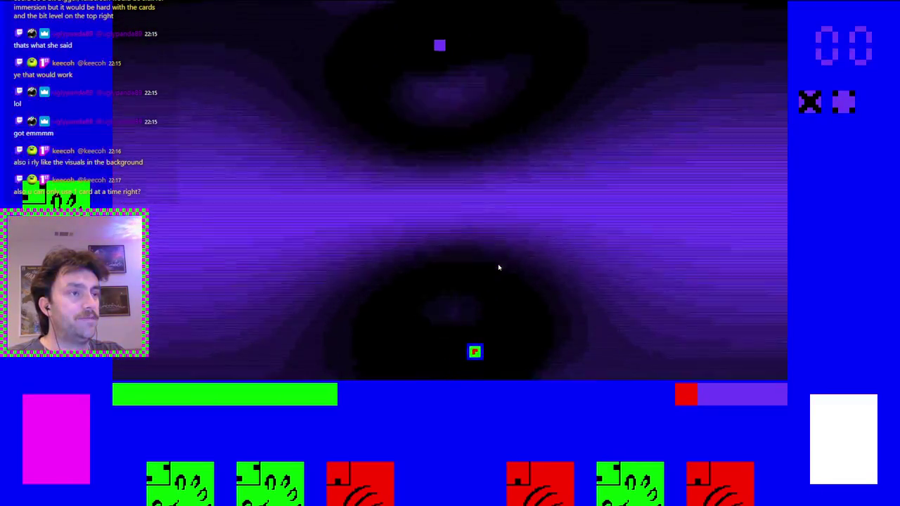
Steer the player square around the arena, dodging the purple enemies
key(Left)
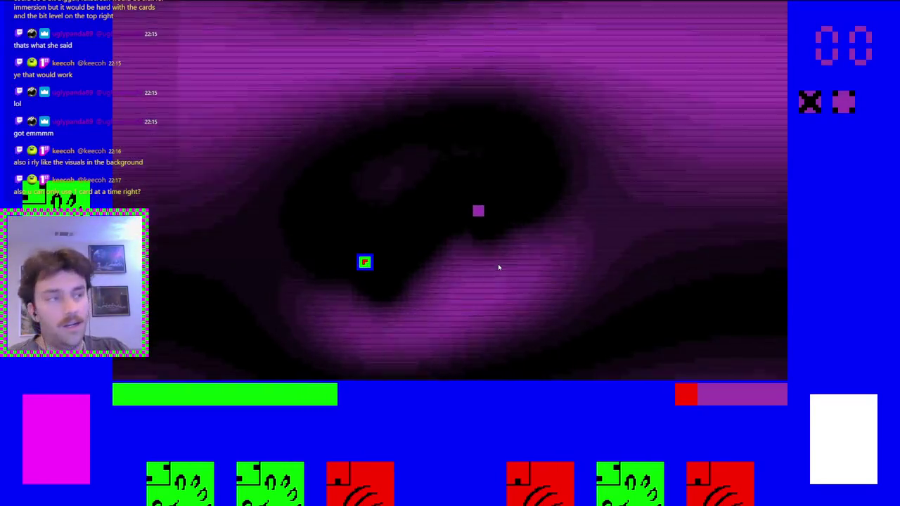
key(Up)
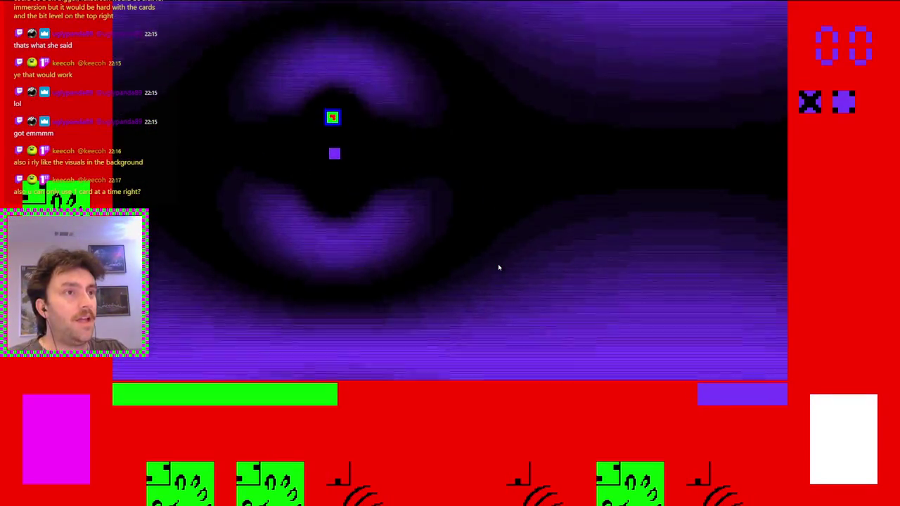
key(Right)
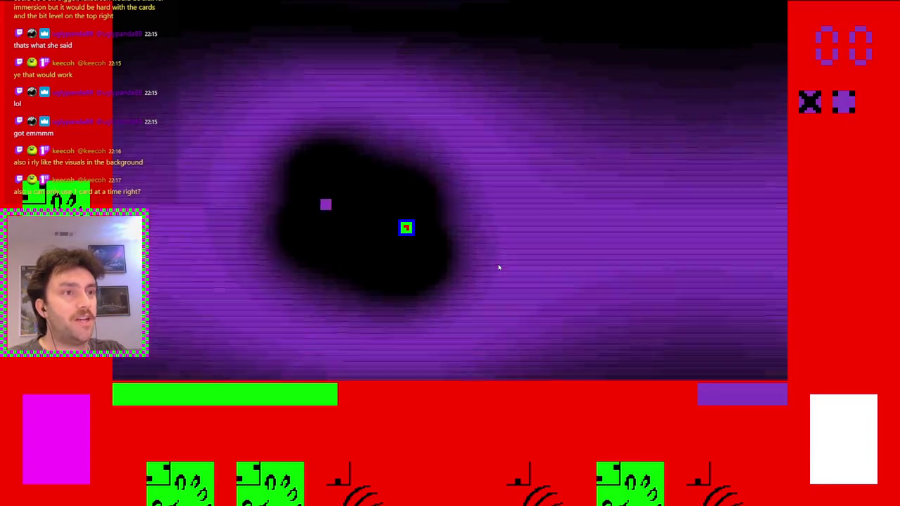
key(Right)
key(Right)
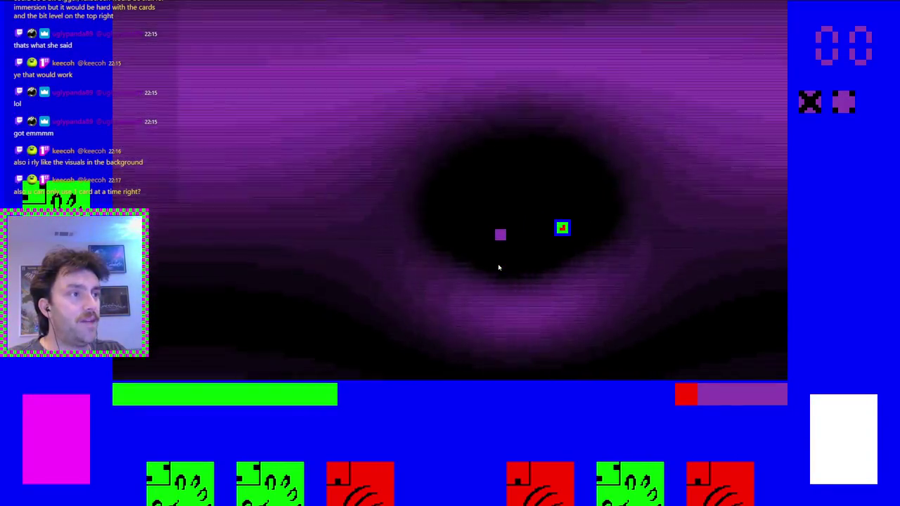
key(Up)
key(Left)
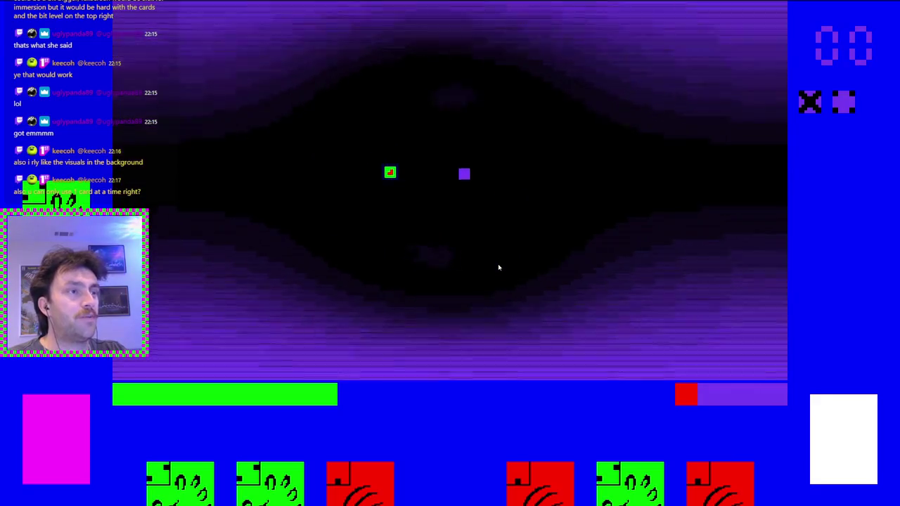
key(Down)
key(Right)
key(Left)
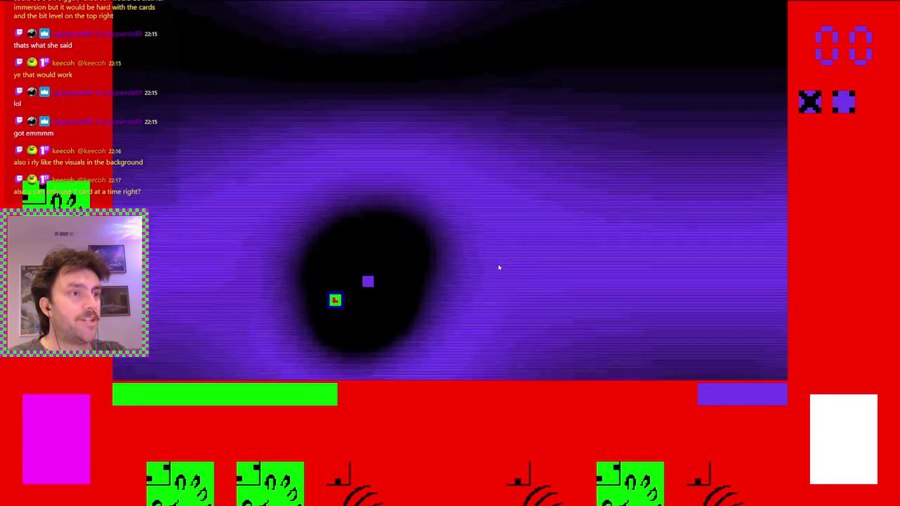
key(Down)
key(Right)
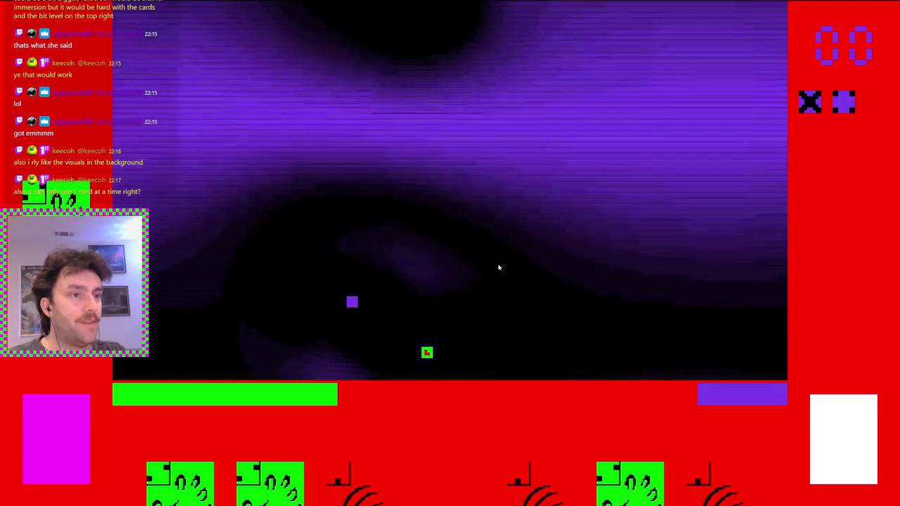
key(Up)
key(Right)
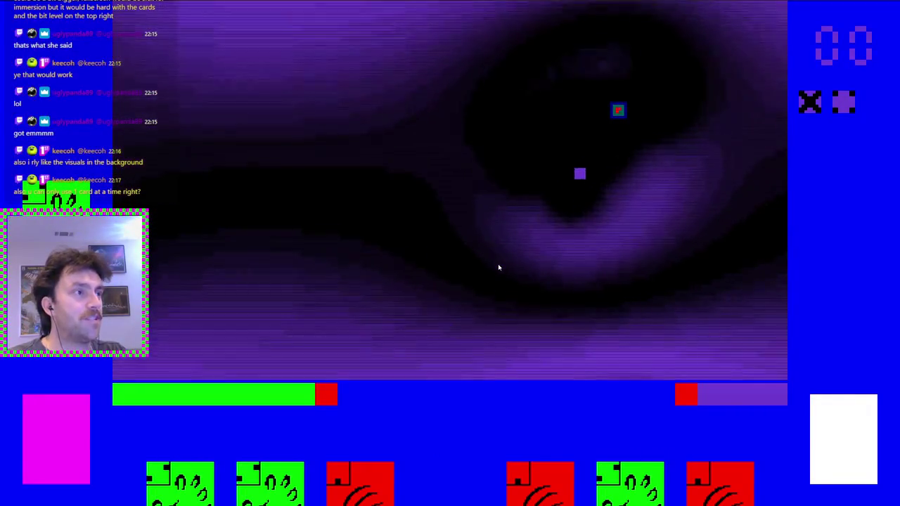
key(Down)
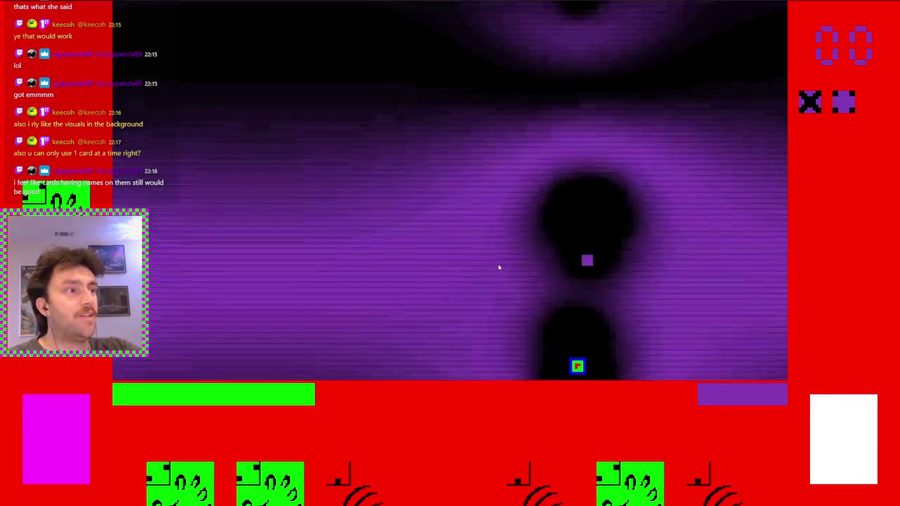
key(Up)
key(Left)
Wrap across the arena edges and attack enemies until the last one of the wave falls
key(Up)
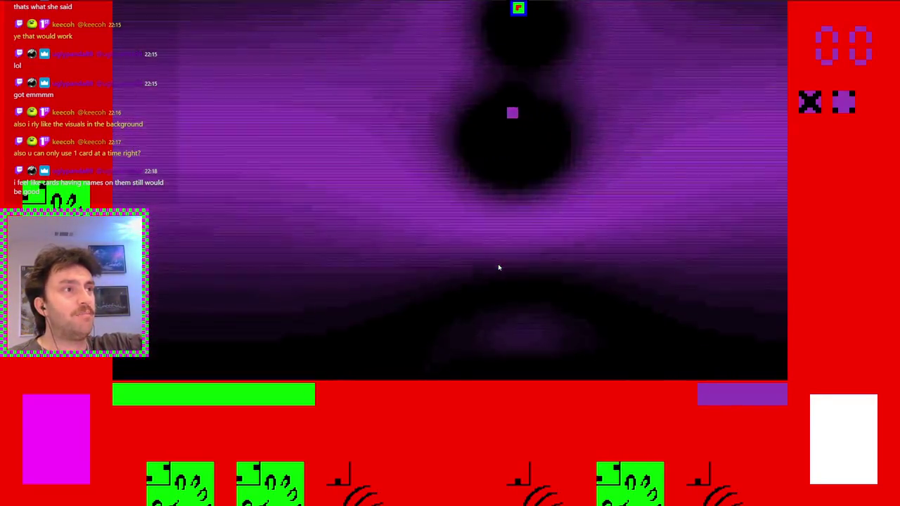
key(Down)
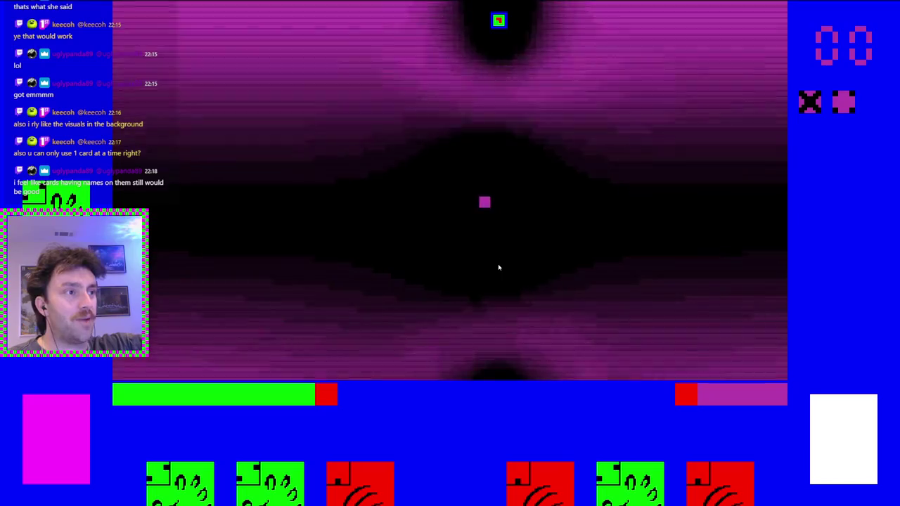
key(Up)
key(Down)
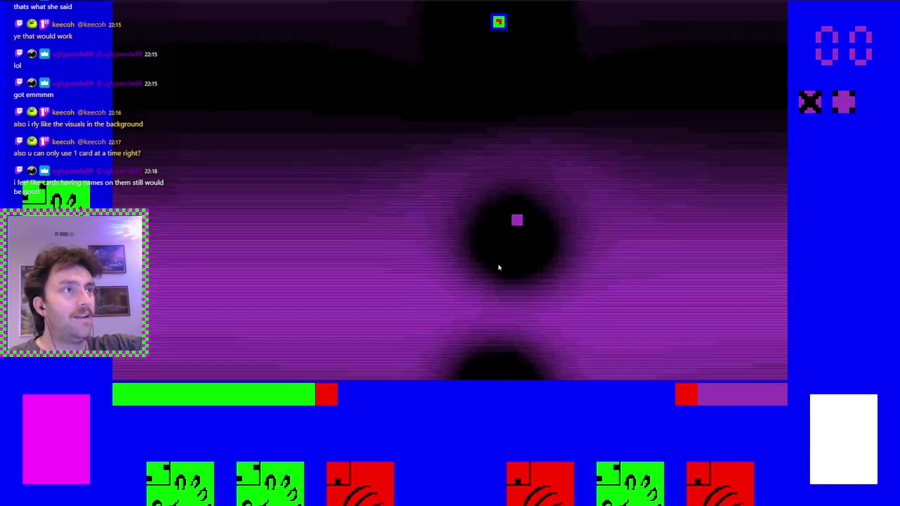
key(Right)
key(Right)
key(Up)
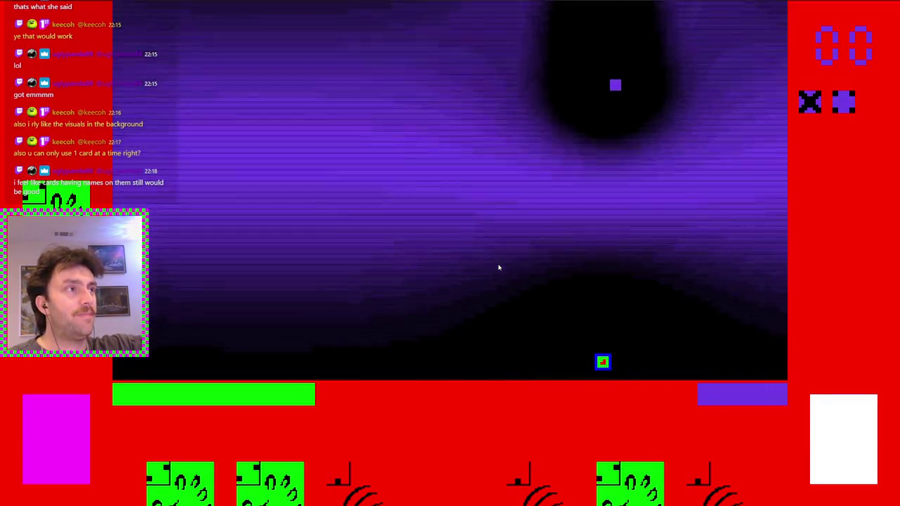
key(Right)
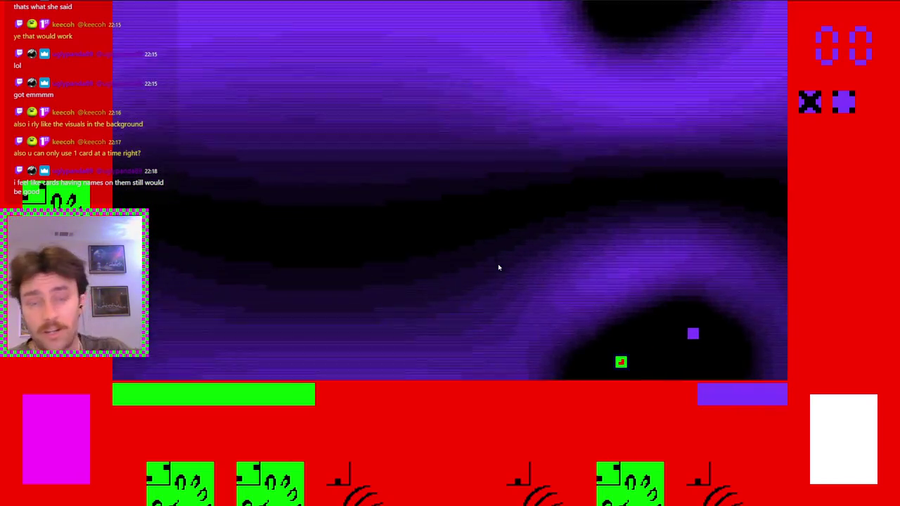
key(Left)
key(Up)
key(Up)
key(Right)
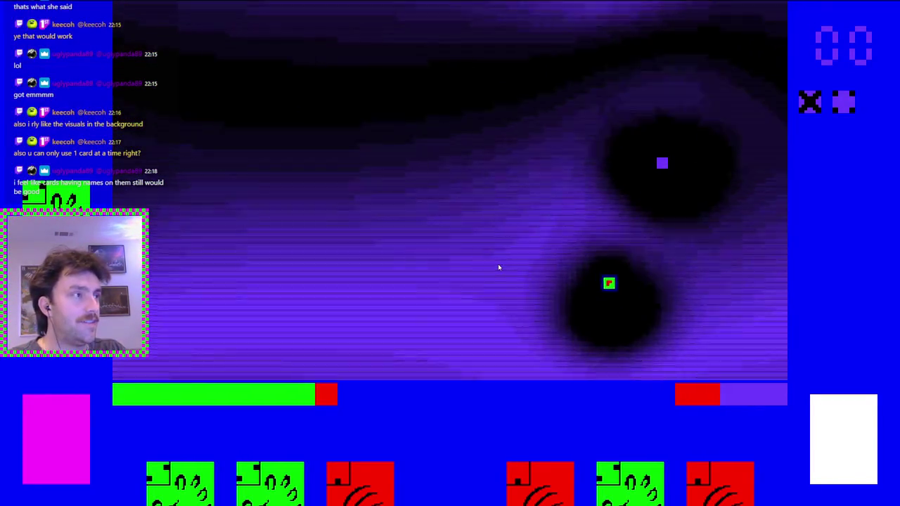
key(Left)
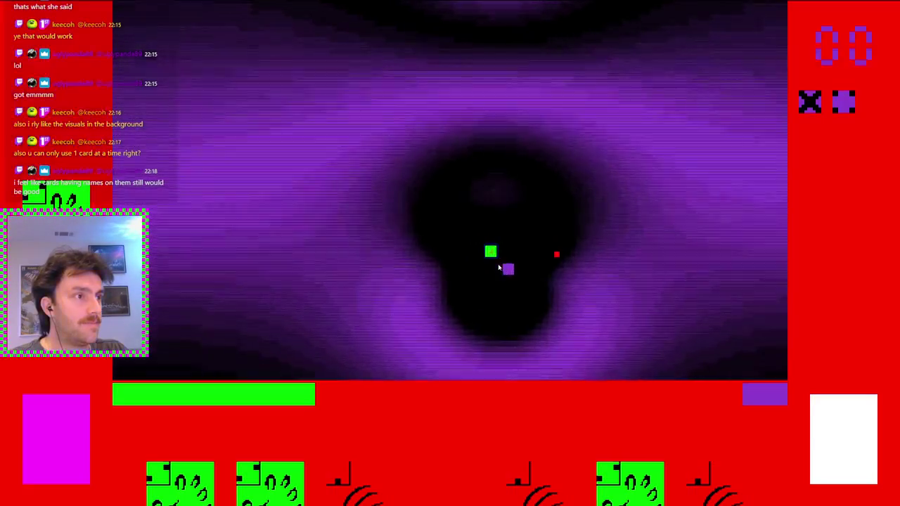
key(Up)
key(Right)
key(Left)
key(Right)
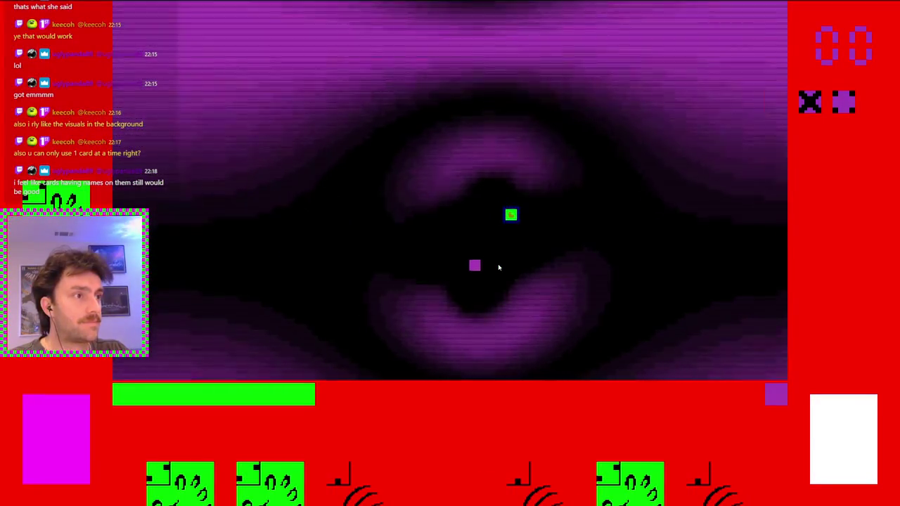
key(Down)
key(Right)
key(Left)
key(Up)
key(Left)
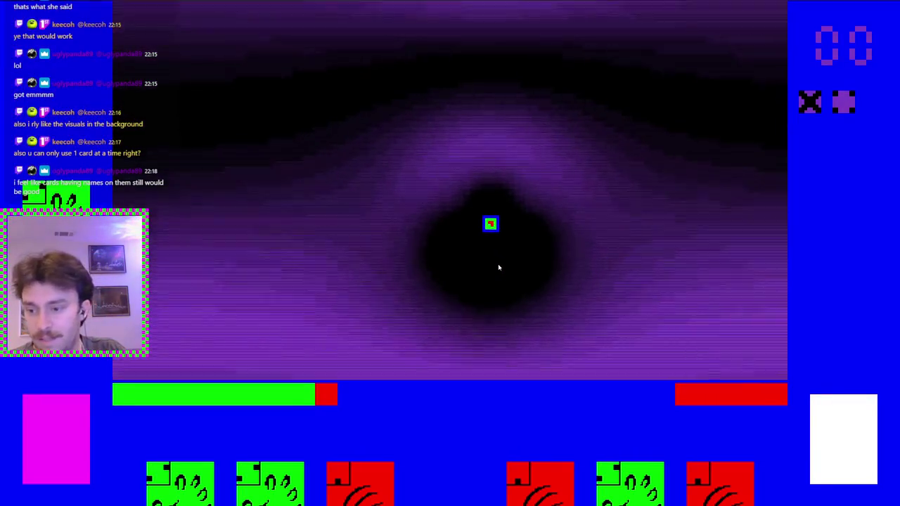
key(Left)
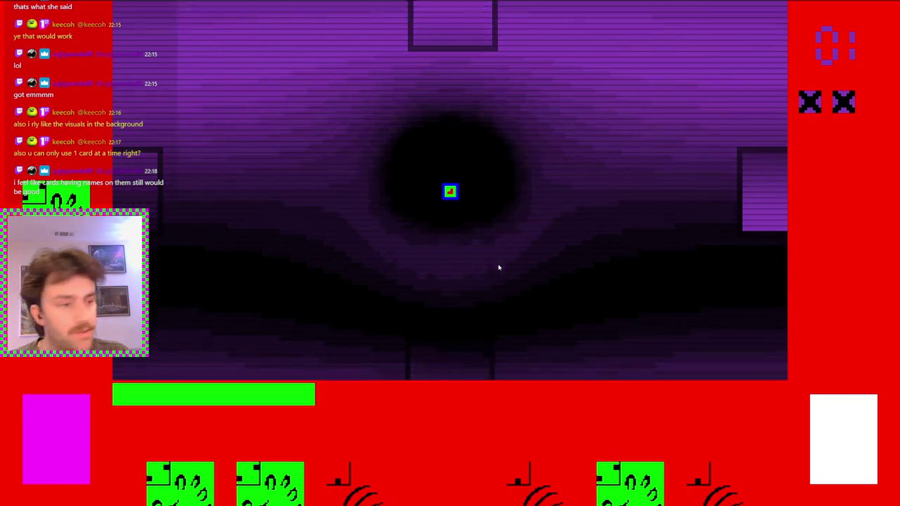
Play the Ferocious card into the arena and return the Repulsed card to the hand
mouse_move(397, 469)
drag(315, 338, 301, 318)
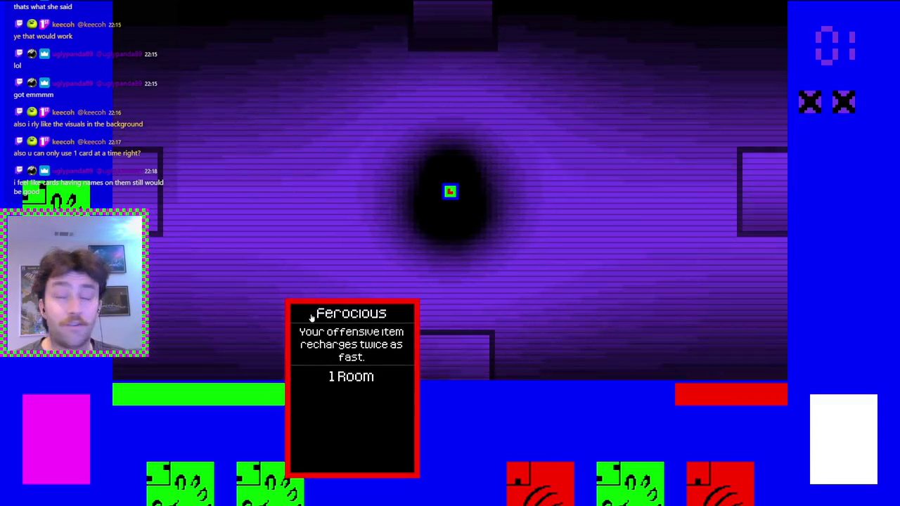
drag(311, 317, 309, 317)
mouse_move(222, 355)
mouse_down()
mouse_move(194, 324)
mouse_move(211, 320)
mouse_up()
mouse_move(641, 479)
mouse_down()
mouse_move(546, 466)
mouse_move(424, 388)
mouse_up()
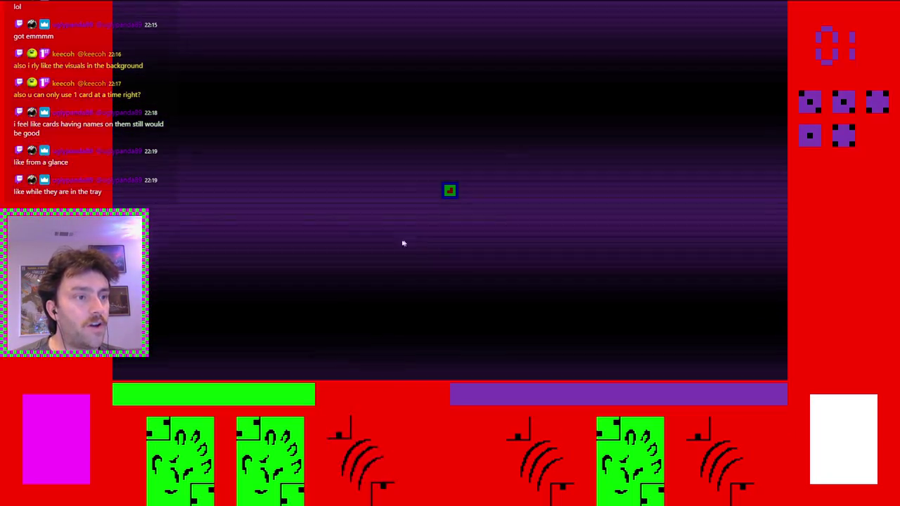
mouse_move(367, 443)
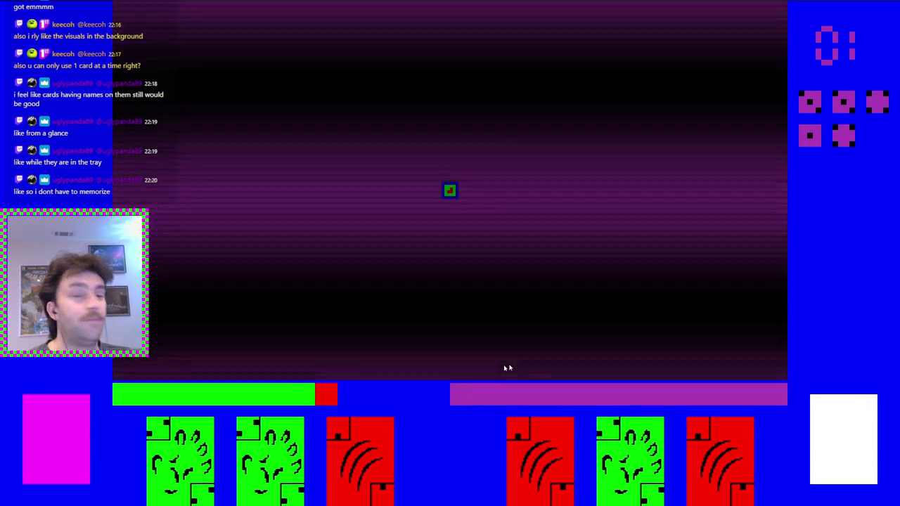
Play the raised red card at the right of the hand and start moving upward
mouse_move(380, 377)
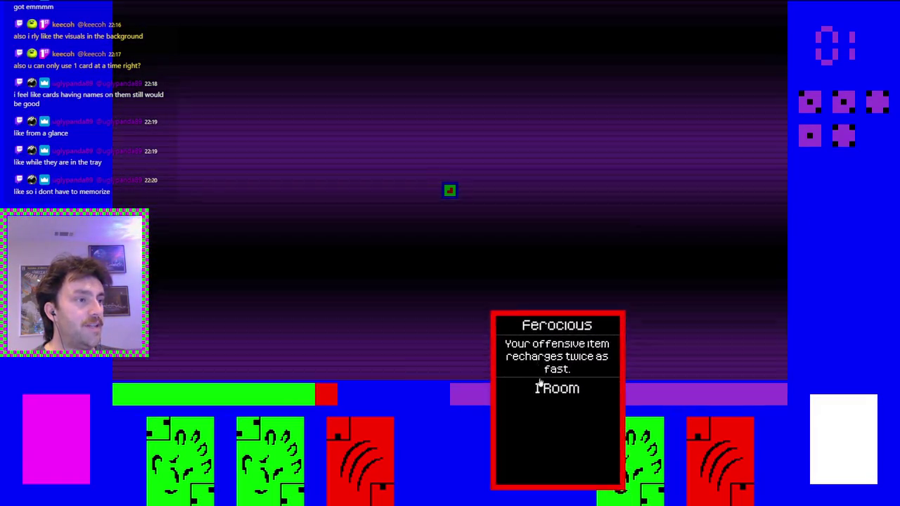
click(560, 453)
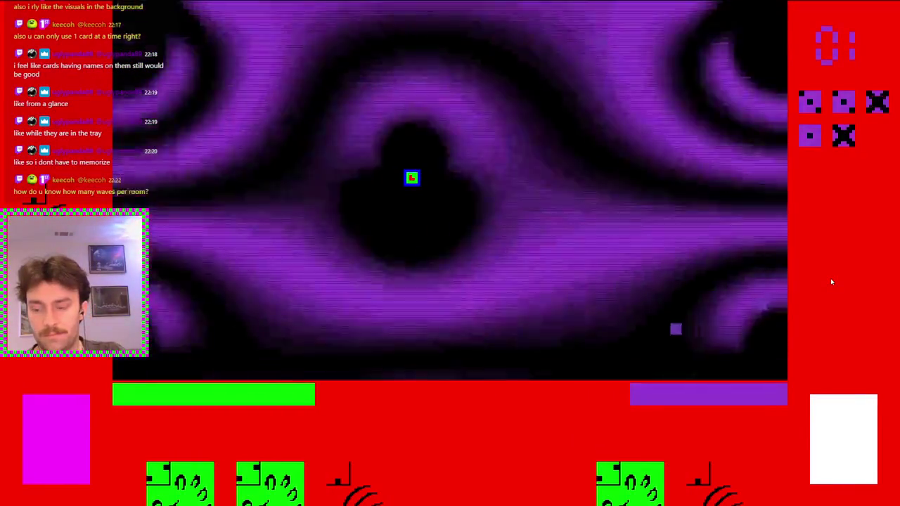
key(w)
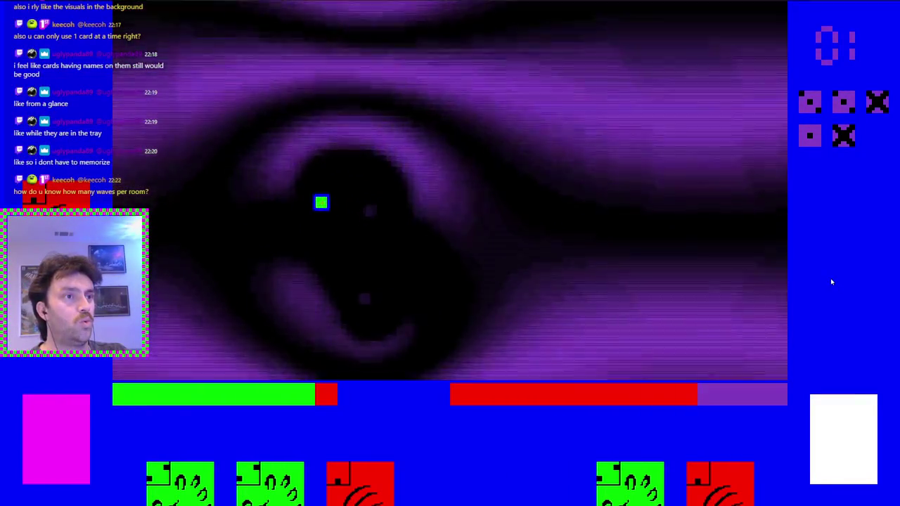
Move the player square with W, A, S, D to defeat enemies until four of five markers are crossed out
key(w)
key(a)
key(d)
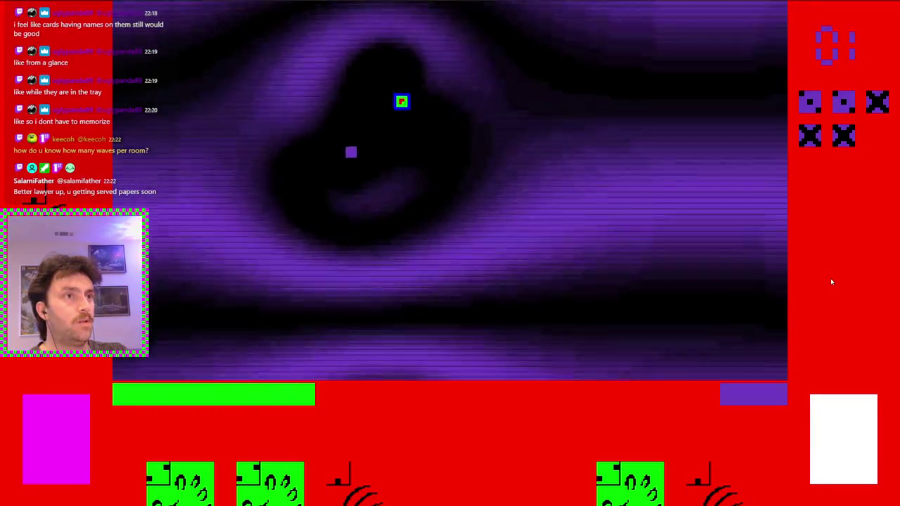
key(s)
key(s)
key(d)
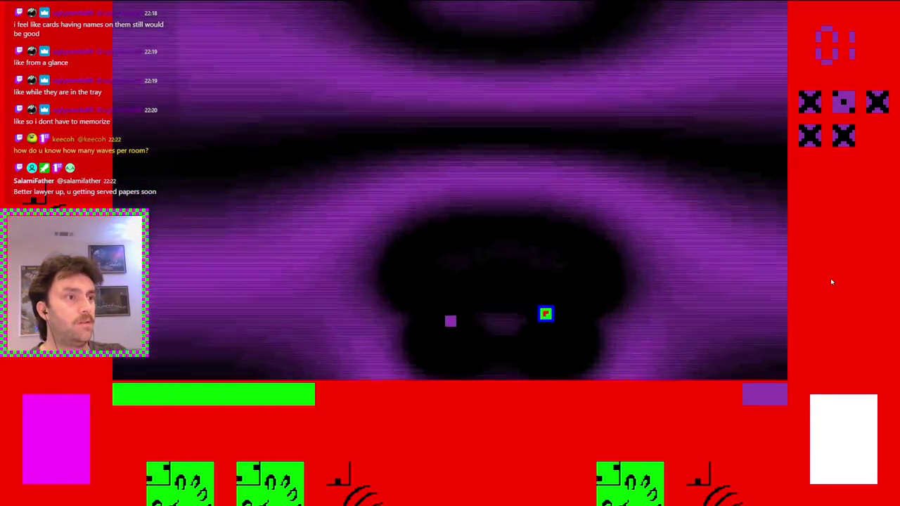
key(w)
key(a)
key(a)
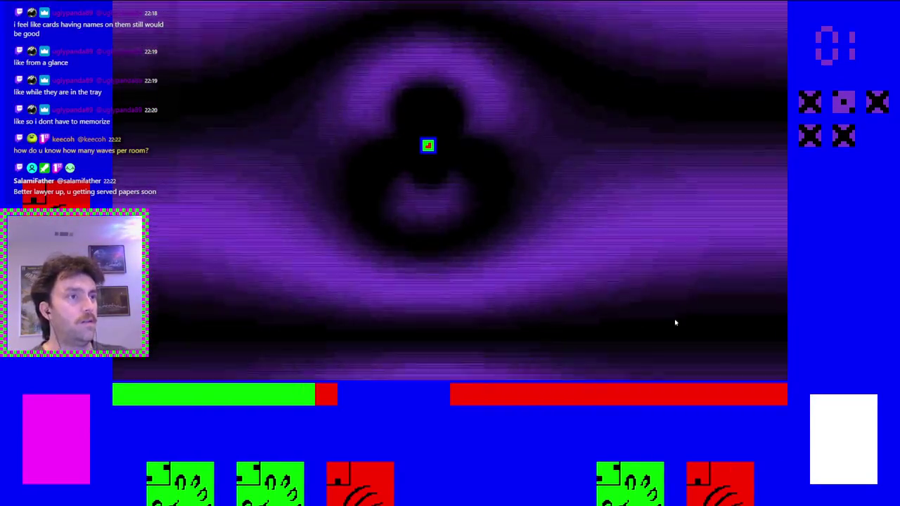
click(402, 163)
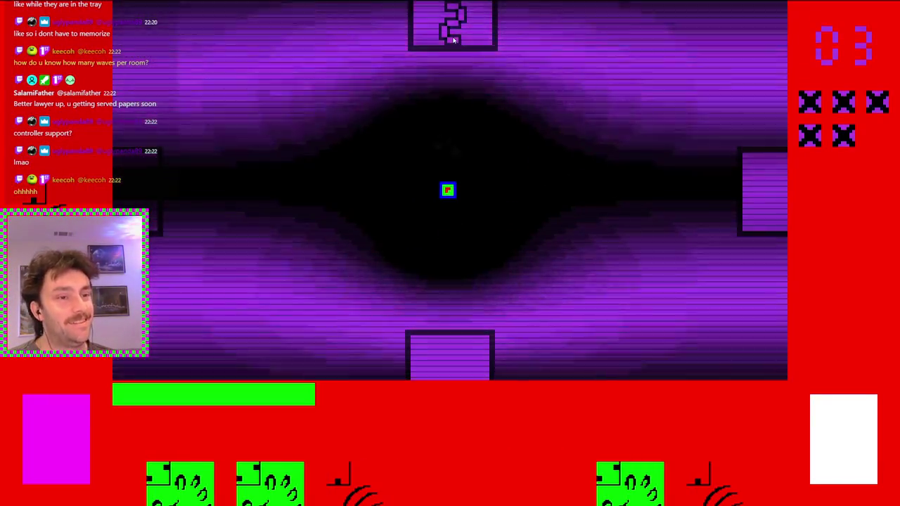
Step the player up through the top door and play the Repulse card to push enemies back
key(Up)
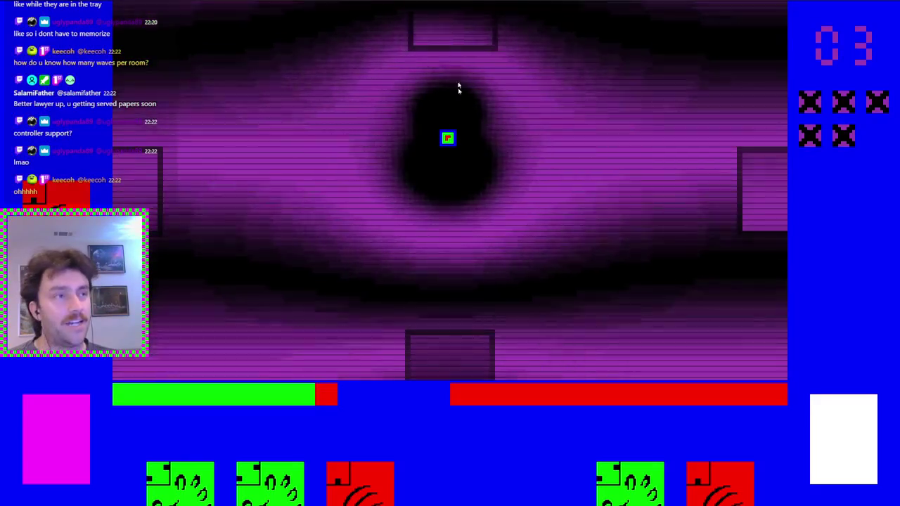
key(Up)
key(Up)
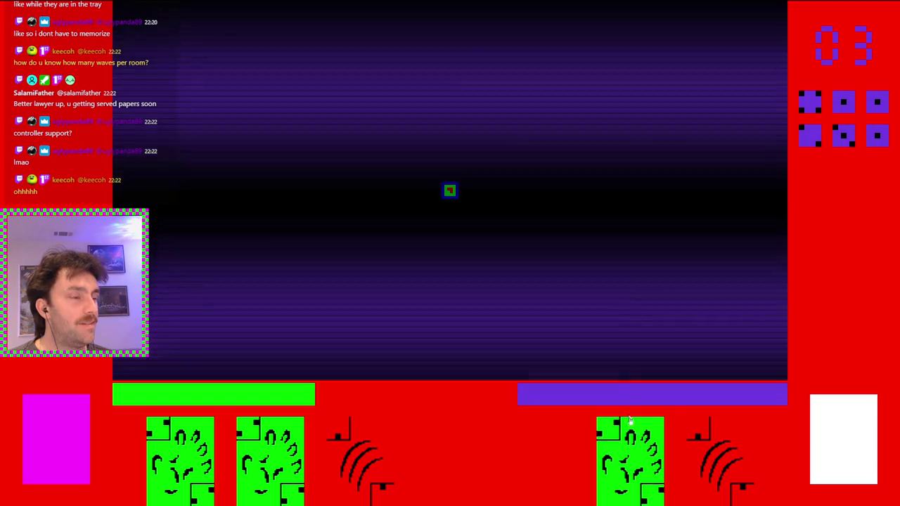
click(630, 420)
Weave the player square around the arena, dodging and attacking the first enemies
key(Right)
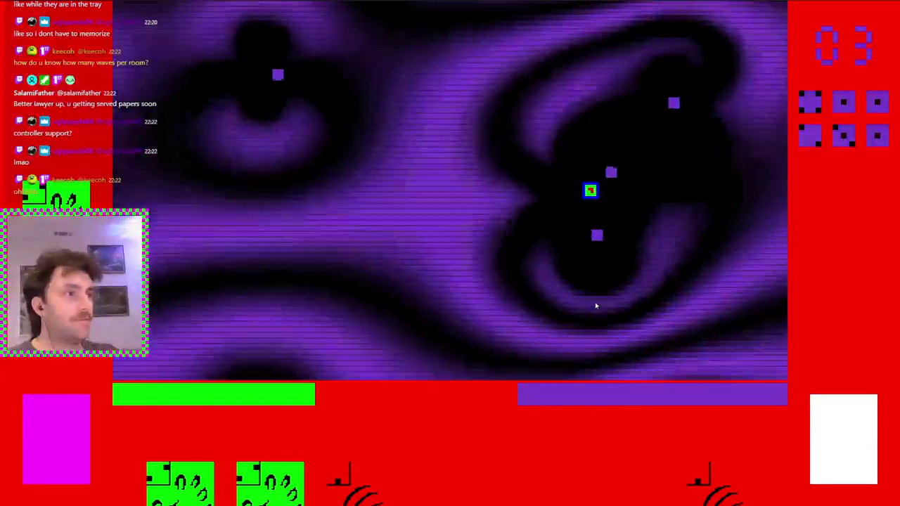
key(Left)
key(Left)
key(Up)
key(Up)
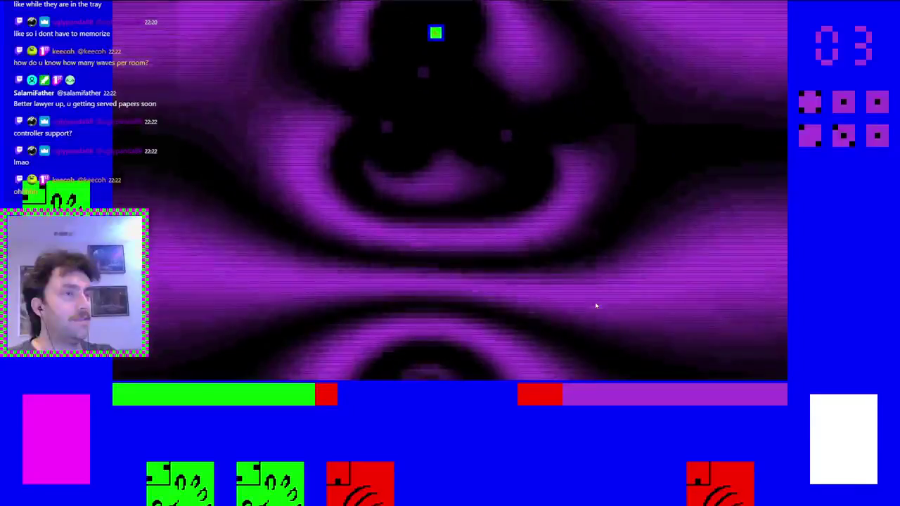
key(Up)
key(Right)
key(Up)
key(Left)
key(Right)
key(Down)
key(Right)
key(Up)
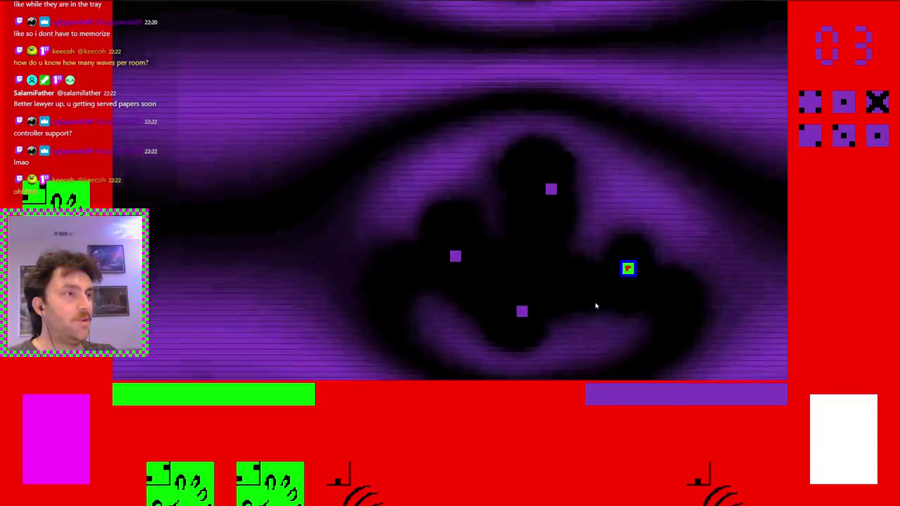
key(Up)
key(Up)
key(Left)
key(Left)
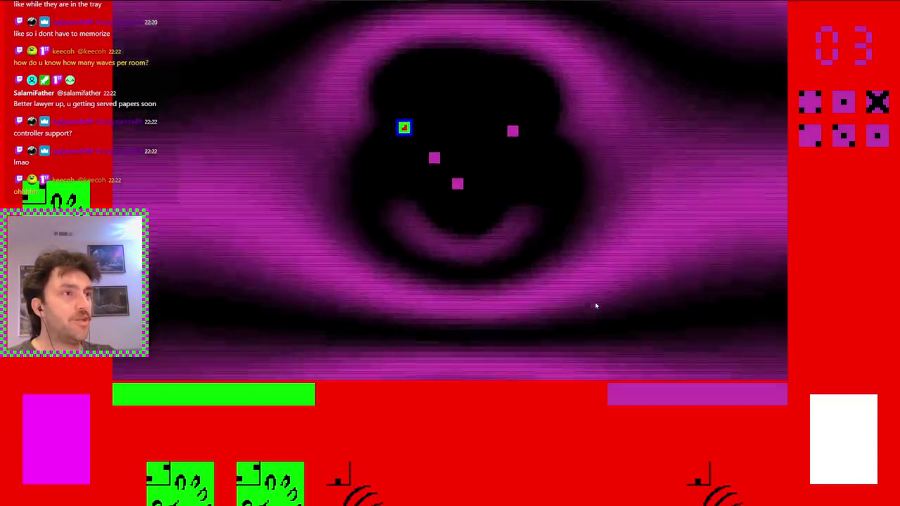
key(Down)
key(Left)
key(Down)
key(Left)
key(Up)
key(Left)
key(Up)
key(Right)
key(Up)
key(Right)
key(Up)
key(Right)
key(Up)
key(Right)
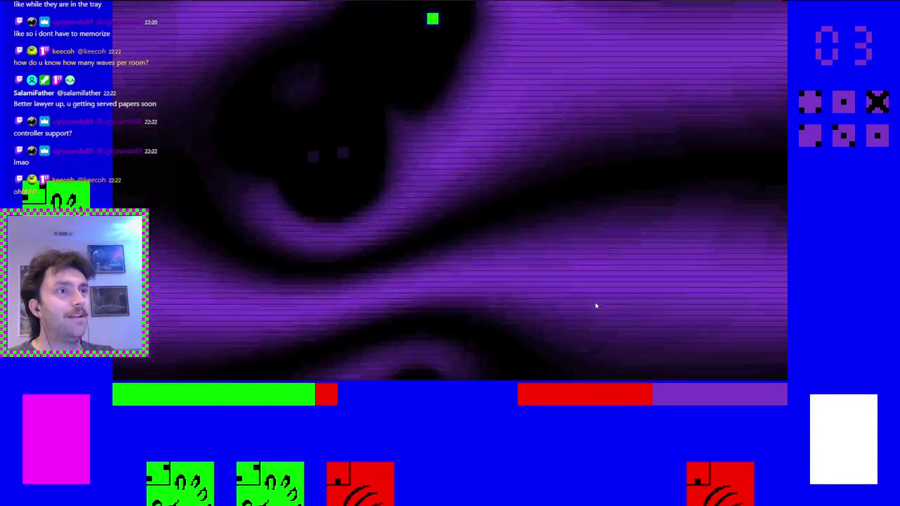
key(Down)
key(Up)
key(Right)
Keep dodging across the arena until every enemy is crossed out and the counter reads 05
key(Up)
key(Right)
key(Down)
key(Left)
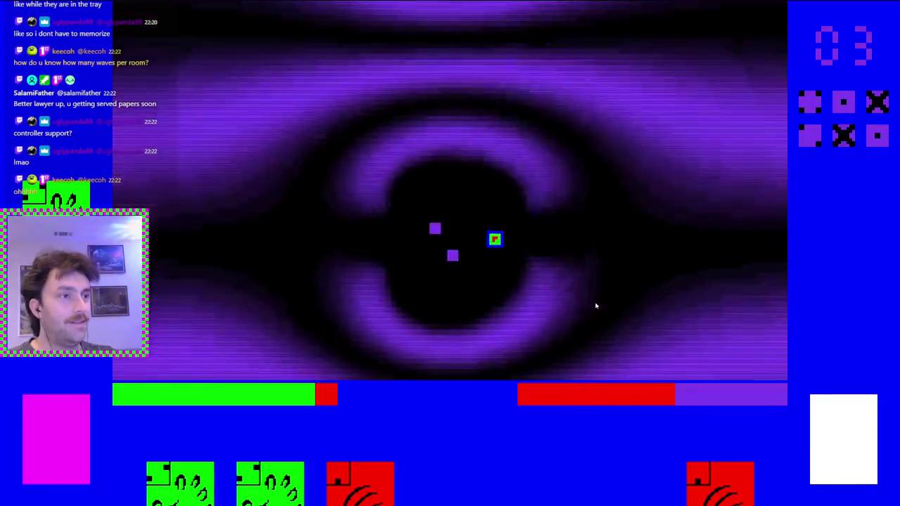
key(Down)
key(Right)
key(Up)
key(Up)
key(Left)
key(Up)
key(Right)
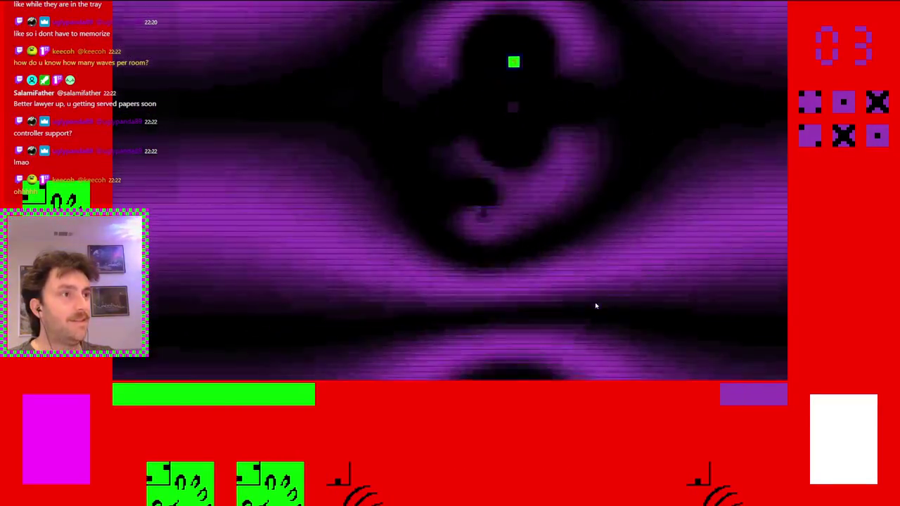
key(Down)
key(Up)
key(Left)
key(Left)
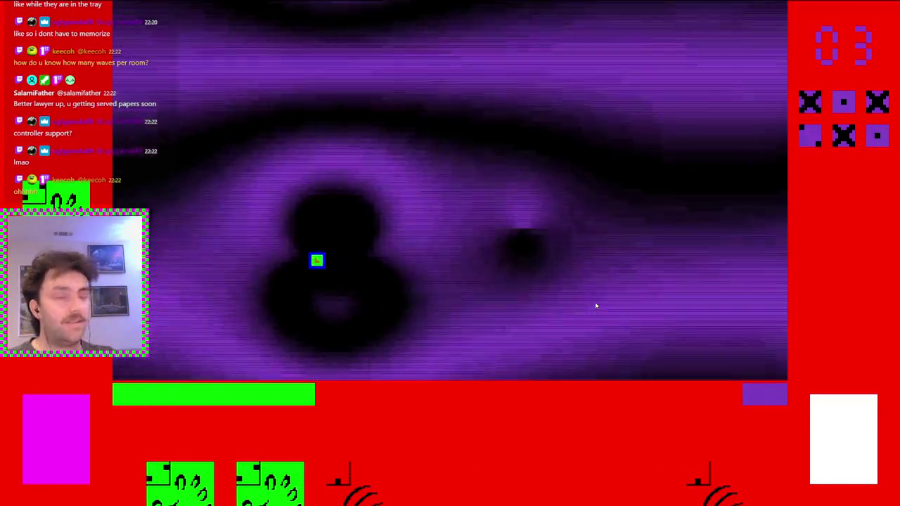
key(Left)
key(Right)
key(Up)
key(Right)
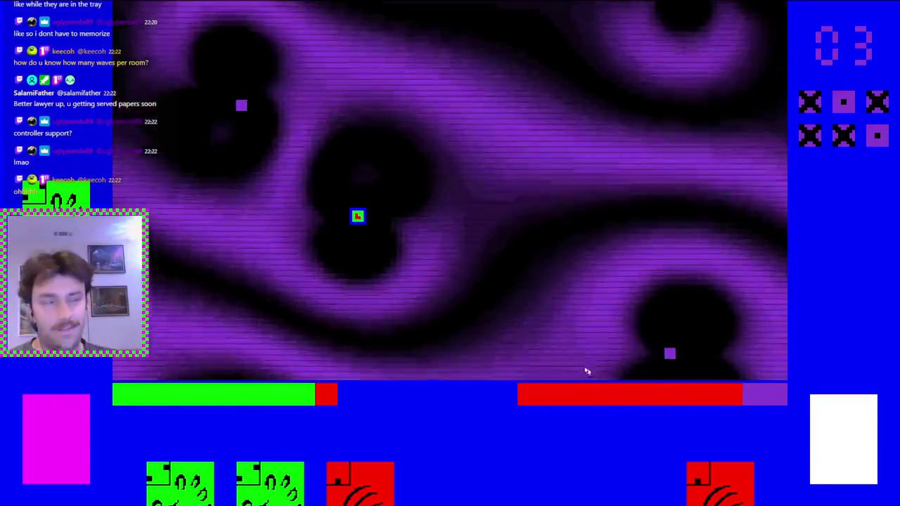
key(Right)
key(Up)
key(Up)
key(Right)
key(Right)
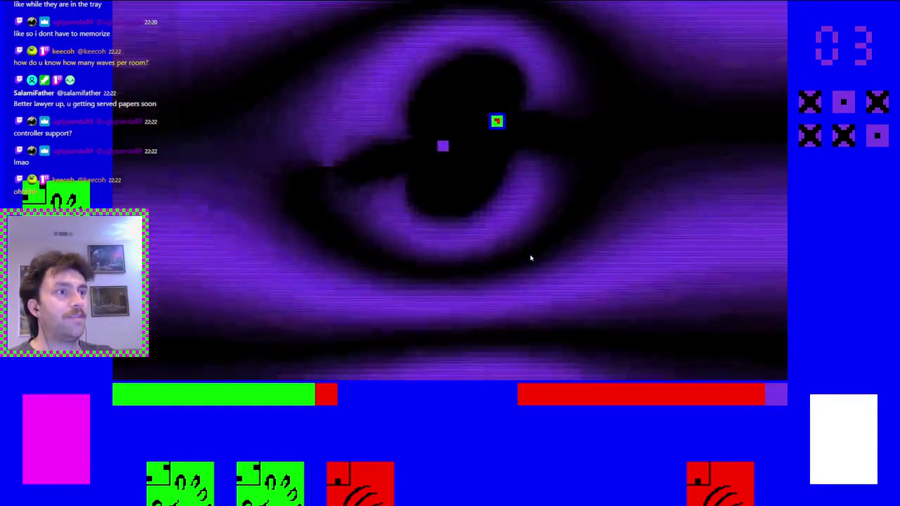
key(Down)
key(Left)
key(Up)
key(Left)
key(Down)
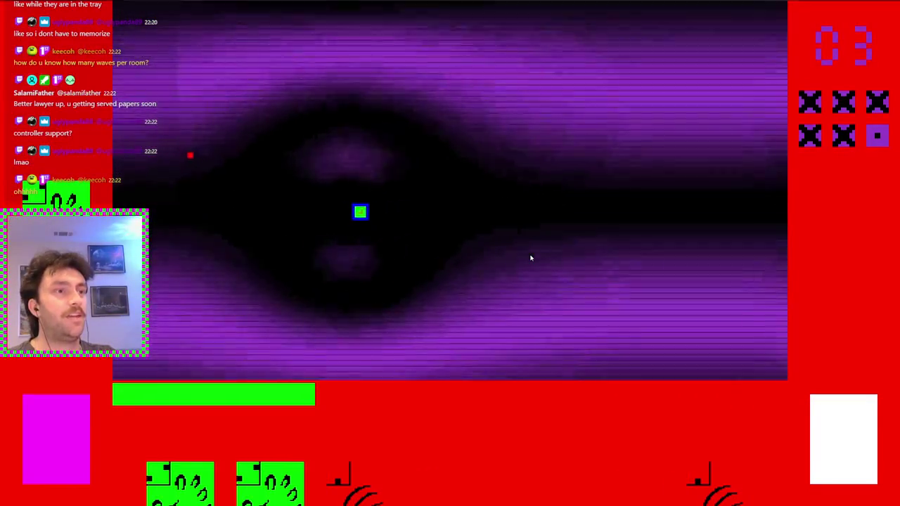
key(Right)
key(Left)
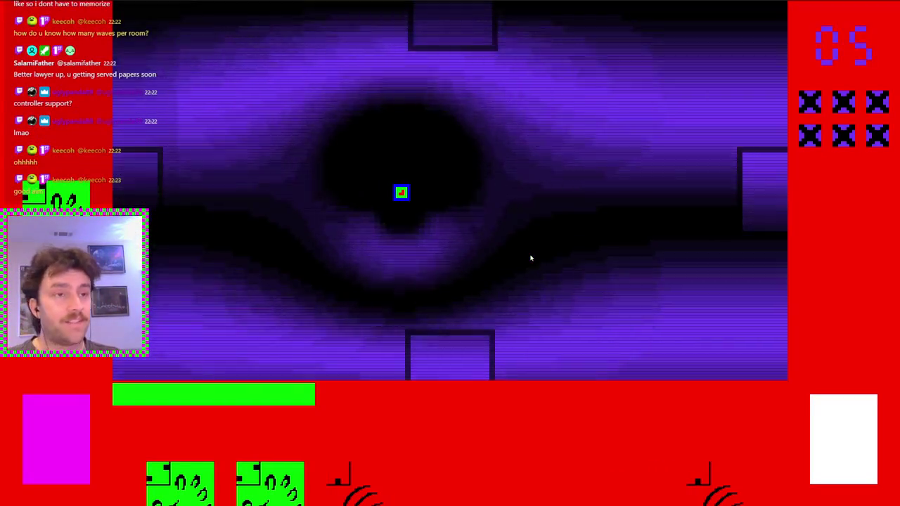
Walk the player up through the top door of the cleared room into room 06
key(Right)
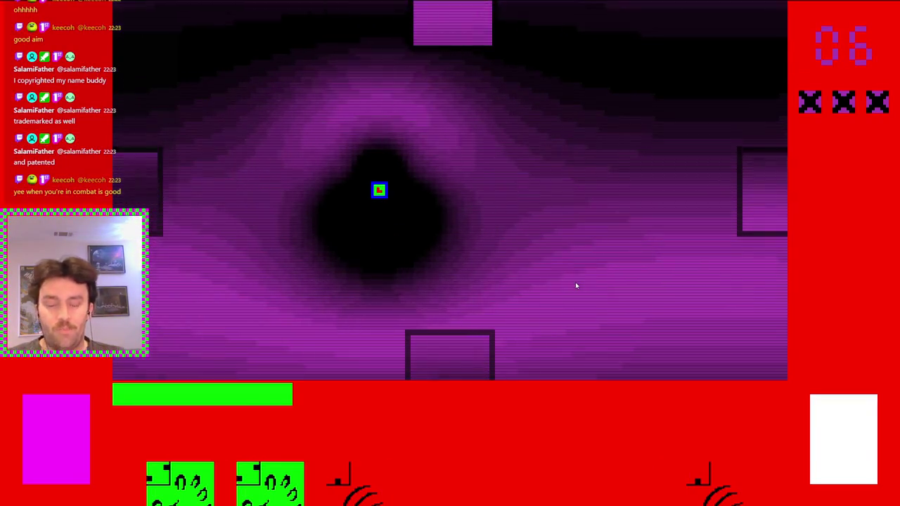
key(d)
key(w)
key(w)
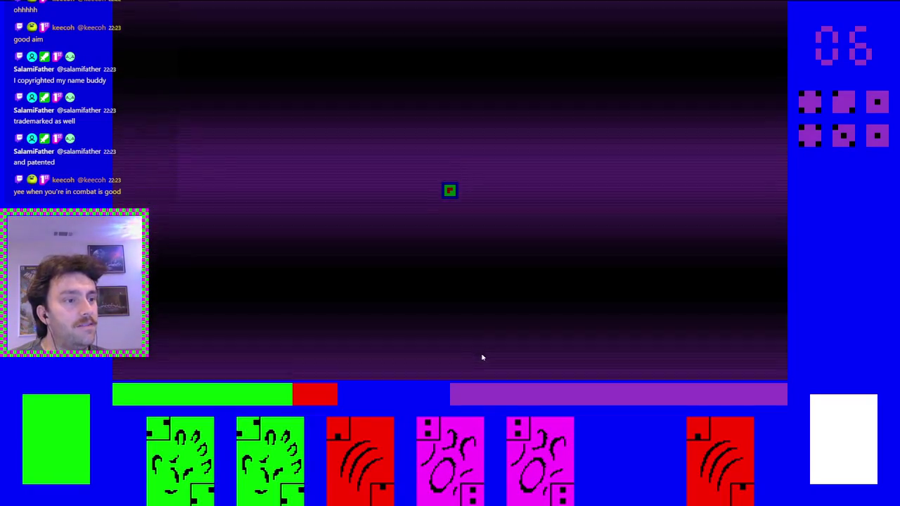
Drag the Cowardly card out of the hand, then play the red Ferocious card into the arena
mouse_move(432, 373)
mouse_move(432, 380)
mouse_down()
mouse_move(382, 267)
mouse_move(542, 262)
mouse_move(418, 273)
mouse_move(509, 345)
mouse_move(555, 405)
mouse_up()
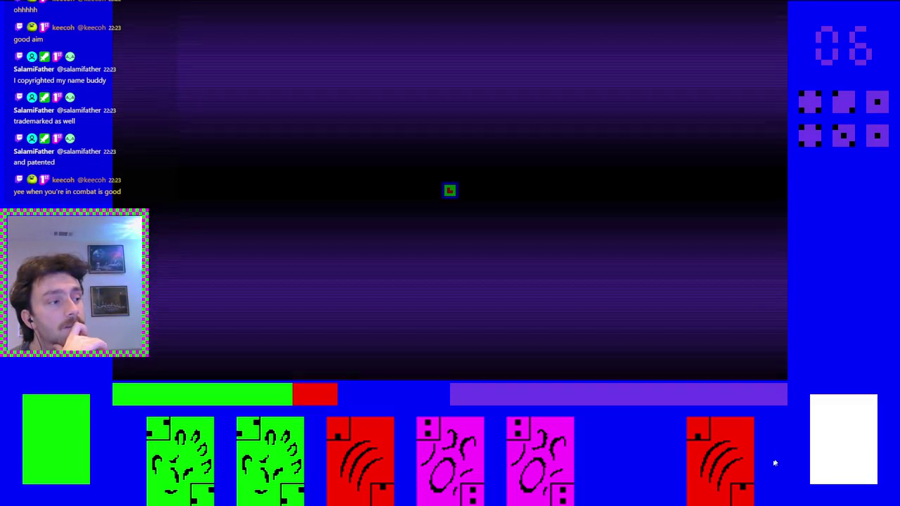
drag(774, 457, 804, 302)
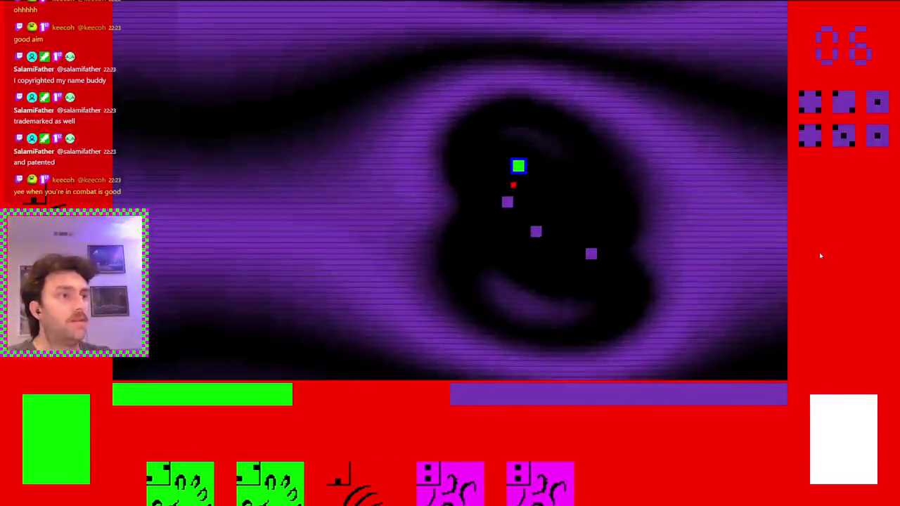
Move into the fight, dodging and attacking the purple enemies around the arena
key(Up)
key(Down)
key(Left)
key(Left)
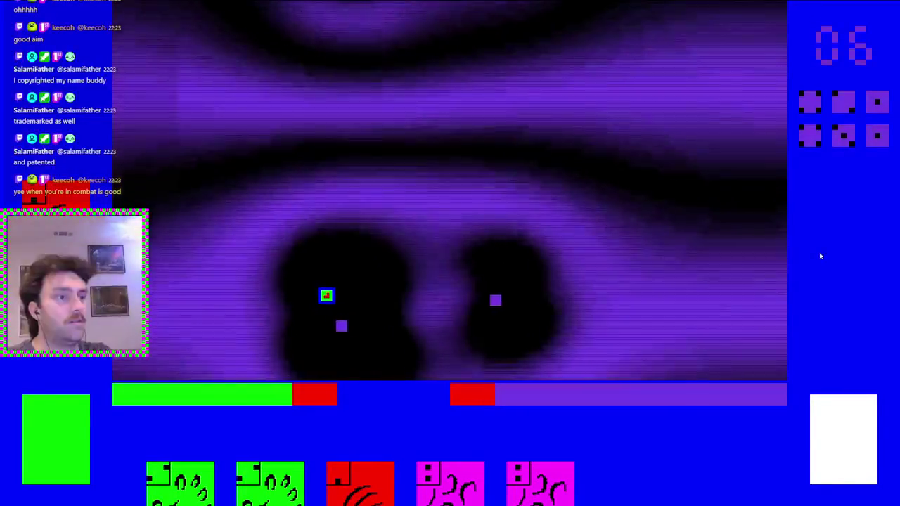
key(Up)
key(Right)
key(Left)
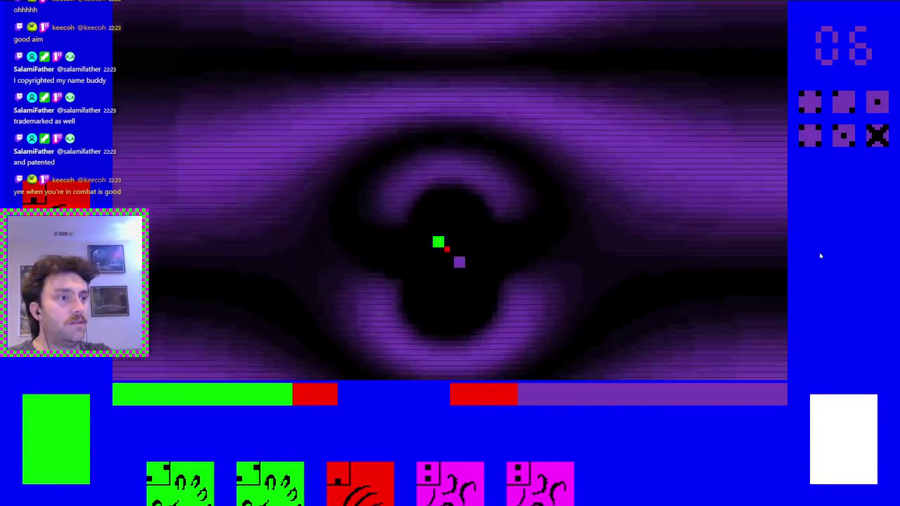
key(Left)
key(Right)
key(Up)
key(Left)
key(Up)
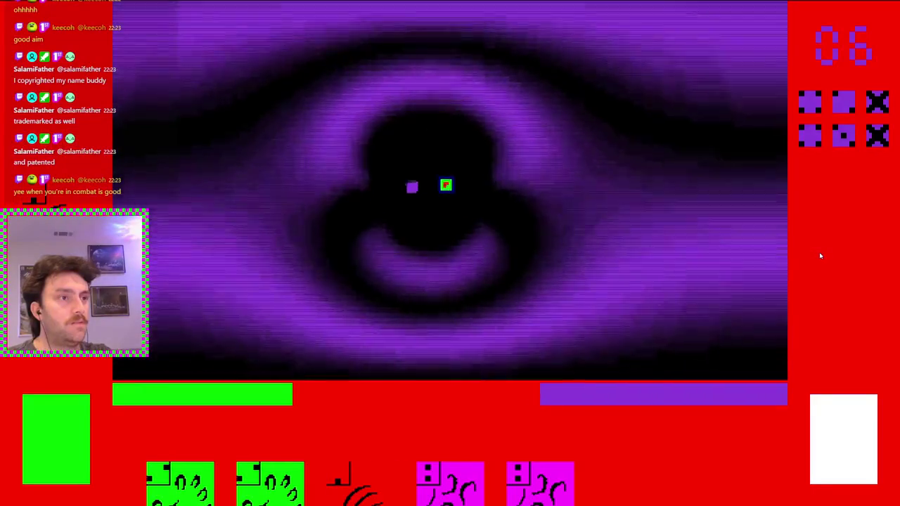
key(Right)
key(Down)
key(Left)
key(Down)
key(Right)
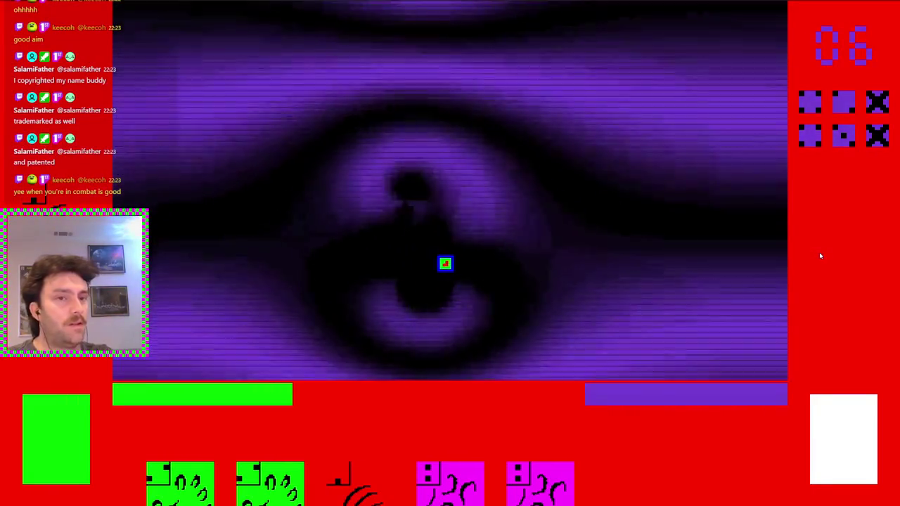
key(Right)
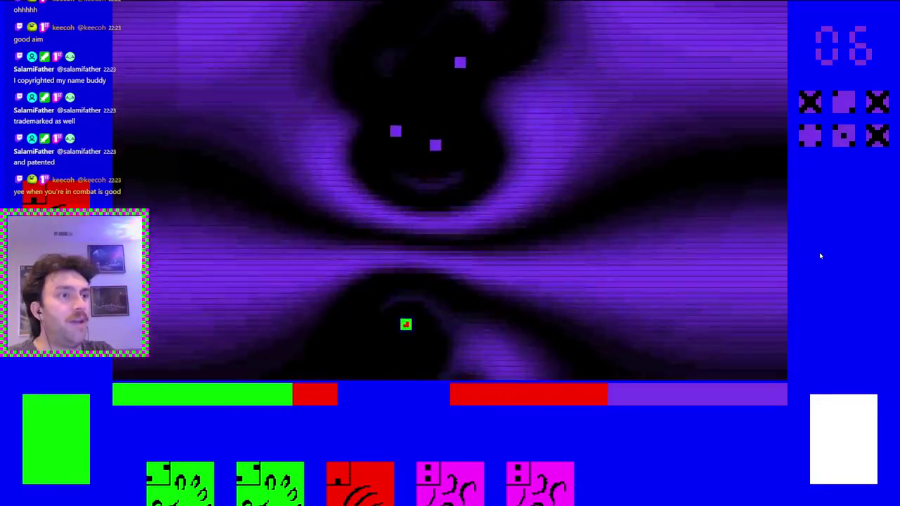
Finish the remaining waves until the counter reads 08, then walk through the top door
key(Right)
key(Left)
key(Up)
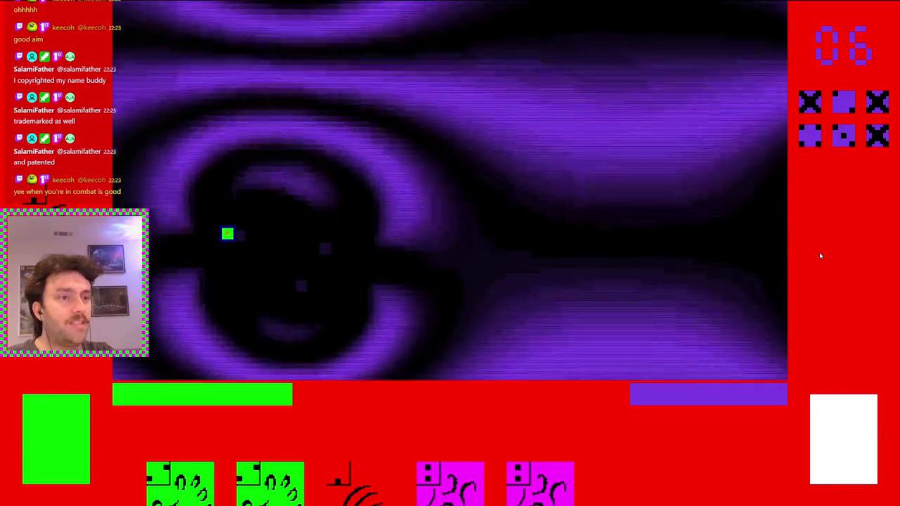
key(Up)
key(Left)
key(Right)
key(Down)
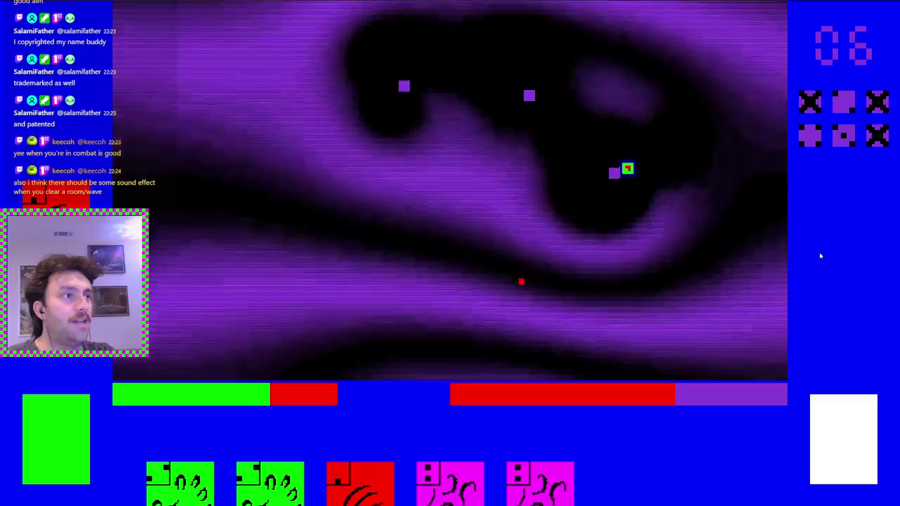
key(Up)
key(Right)
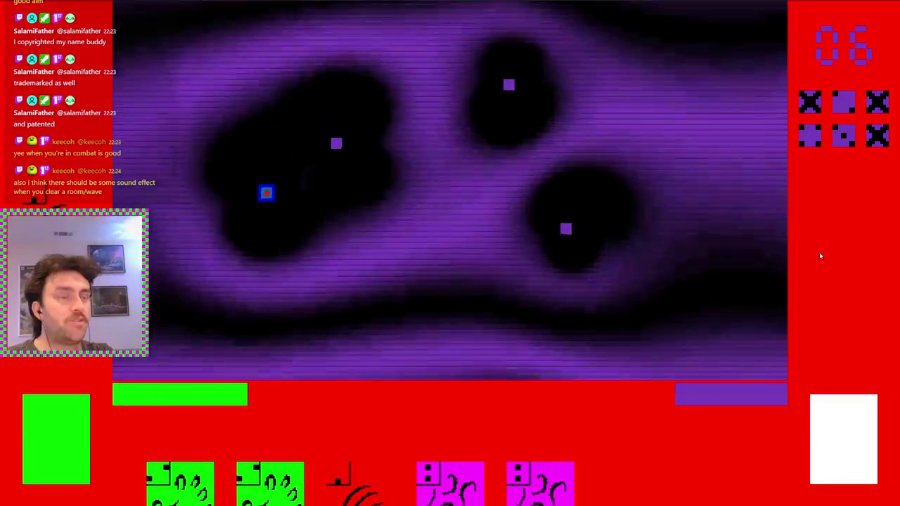
key(Right)
key(Down)
key(Down)
key(Right)
key(Up)
key(Left)
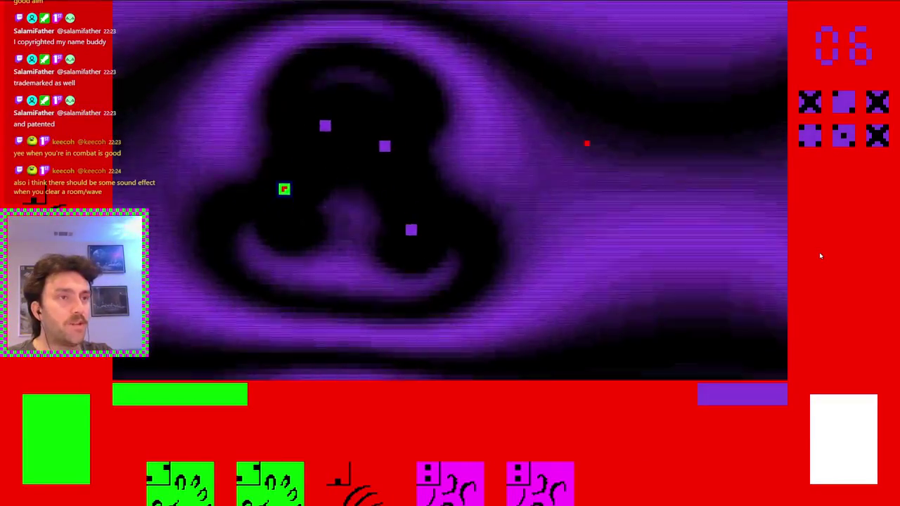
key(Down)
key(Right)
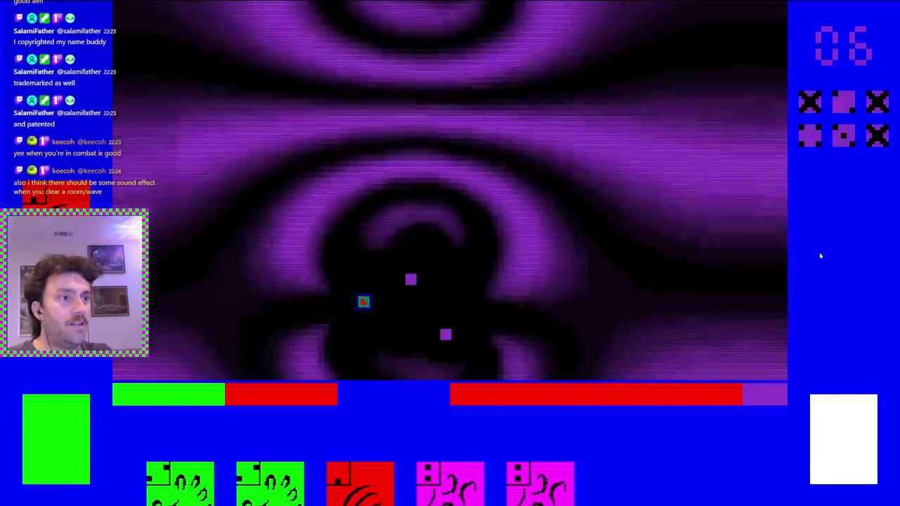
key(Right)
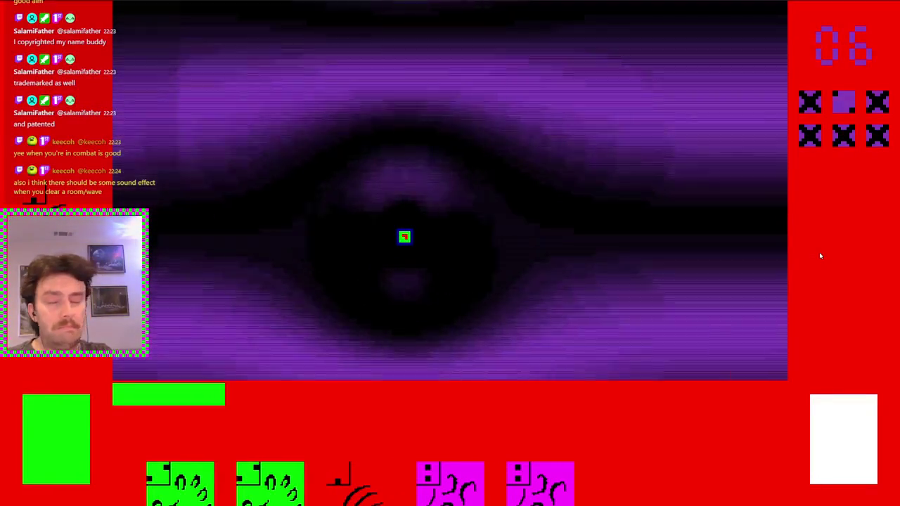
key(Up)
key(Right)
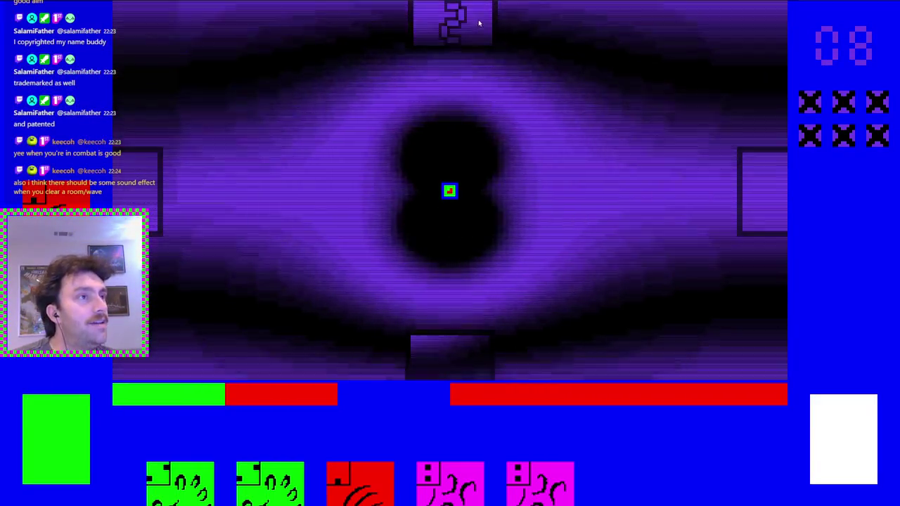
key(w)
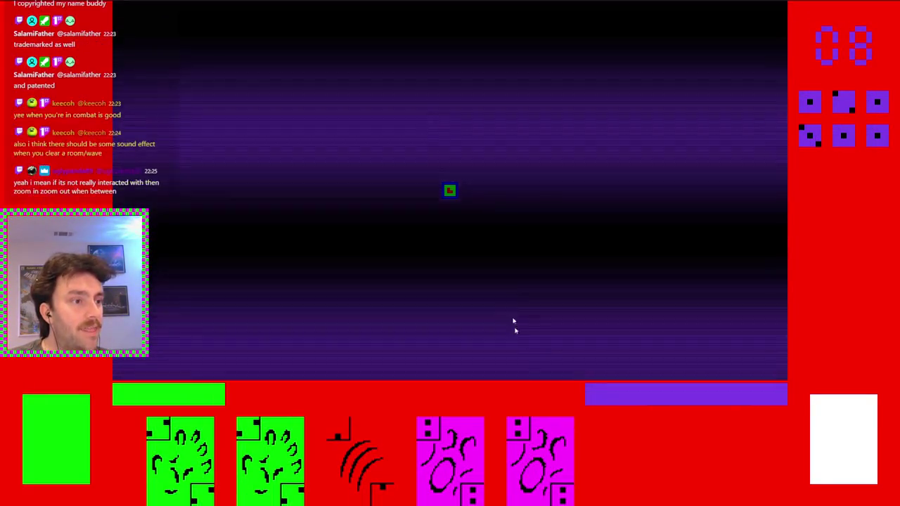
Circle and strafe the player around the new room to dodge and hit the enemies
mouse_move(455, 431)
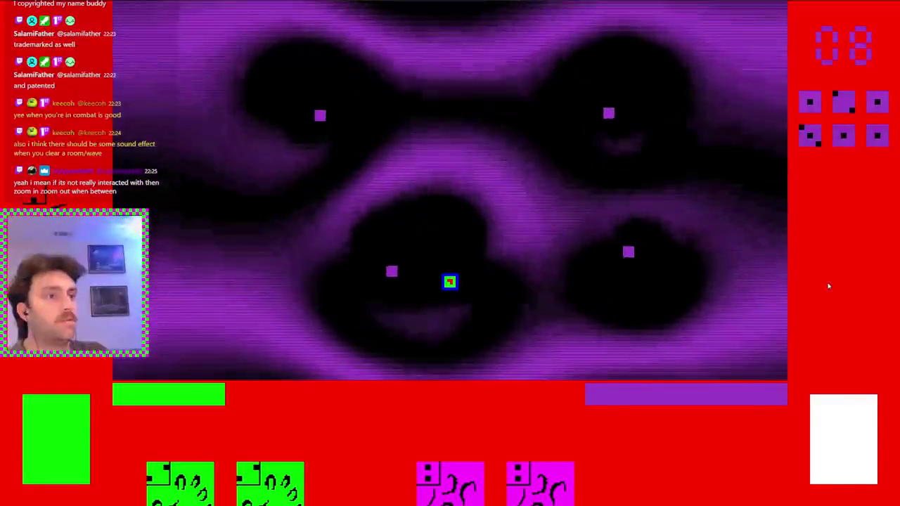
key(a)
key(w)
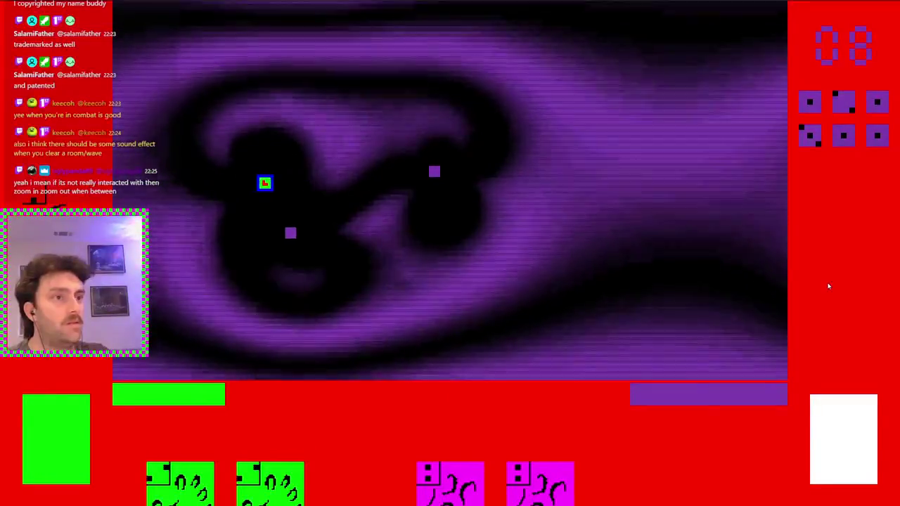
key(d)
key(s)
key(a)
key(w)
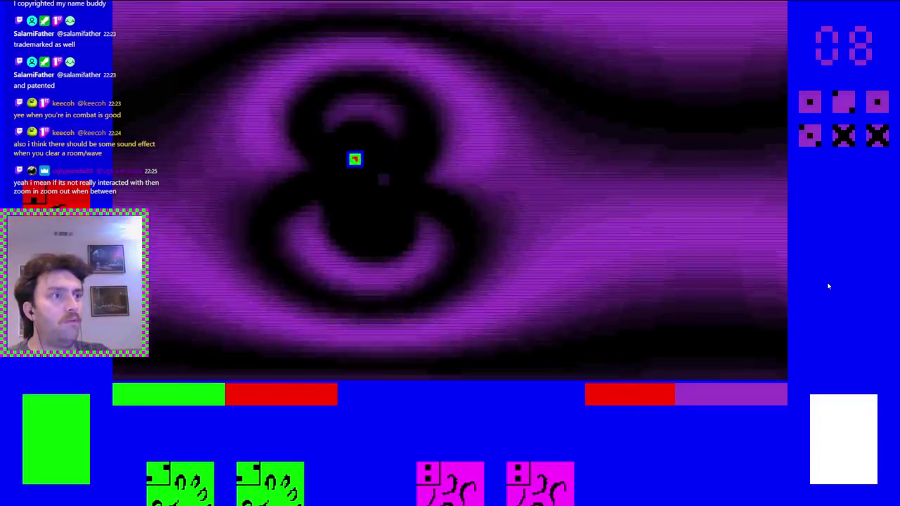
key(a)
key(s)
key(d)
key(a)
key(d)
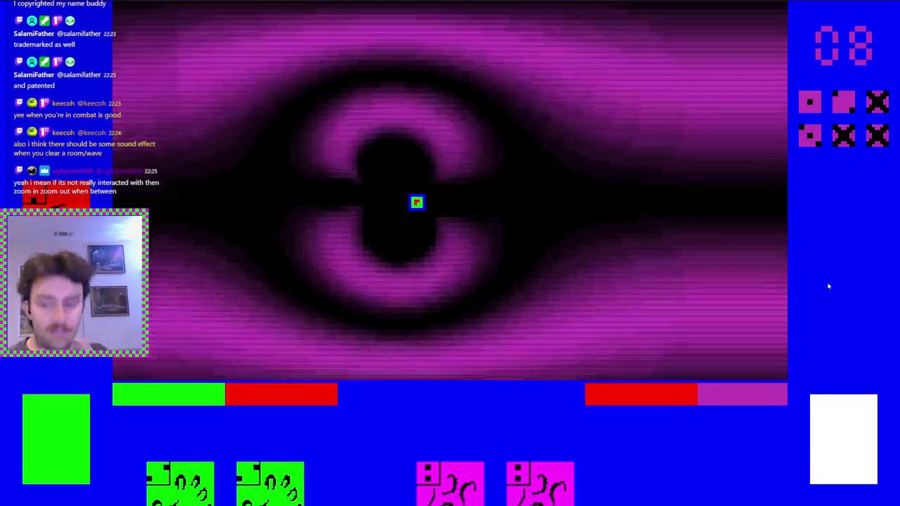
Move left and right to finish the last enemy, bringing the counter to 10
key(d)
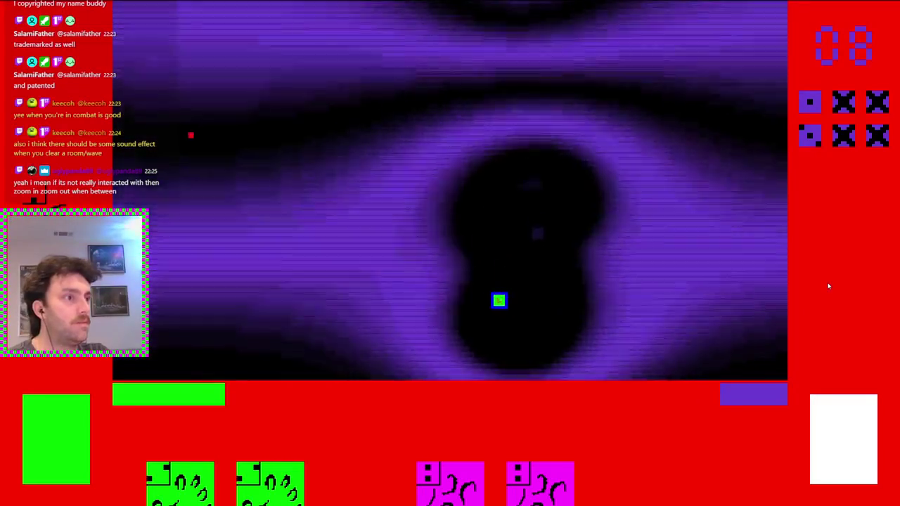
key(a)
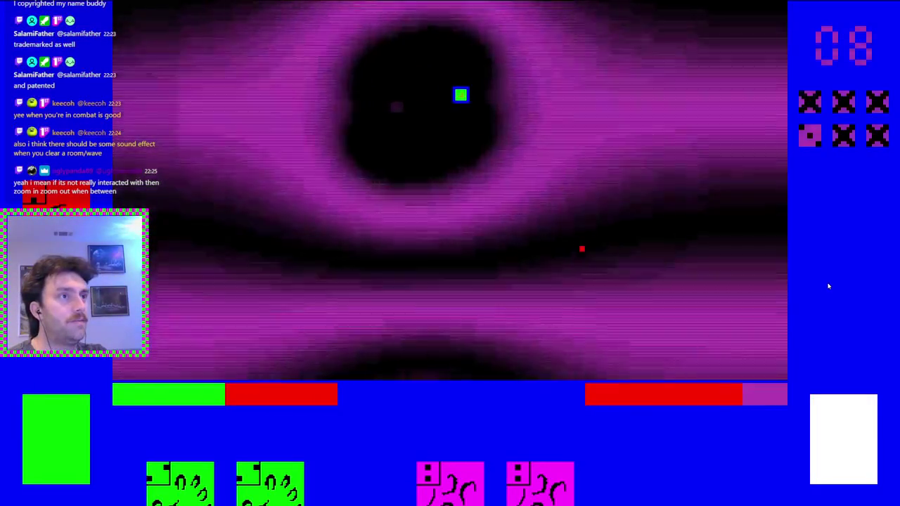
key(a)
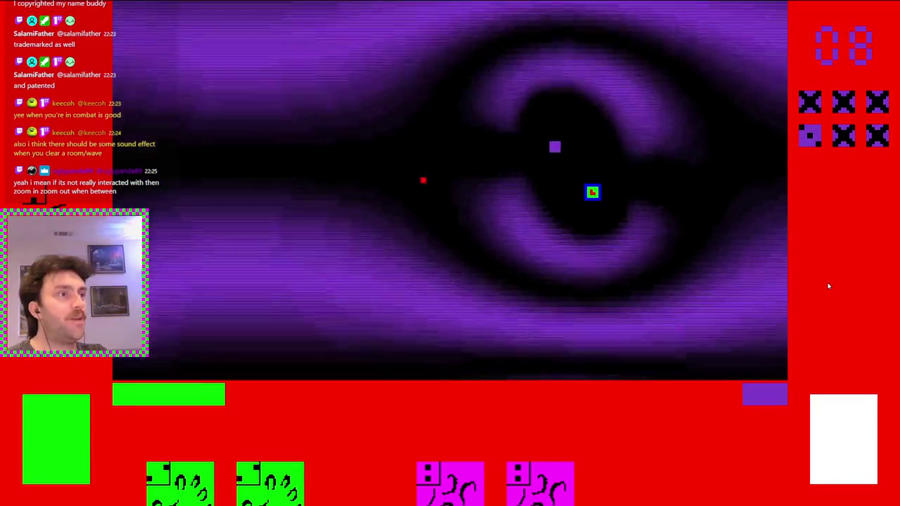
key(d)
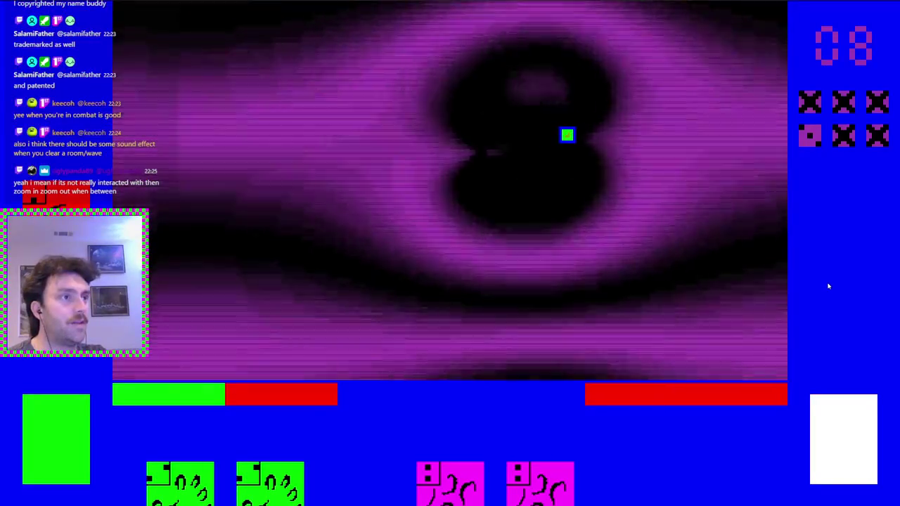
key(a)
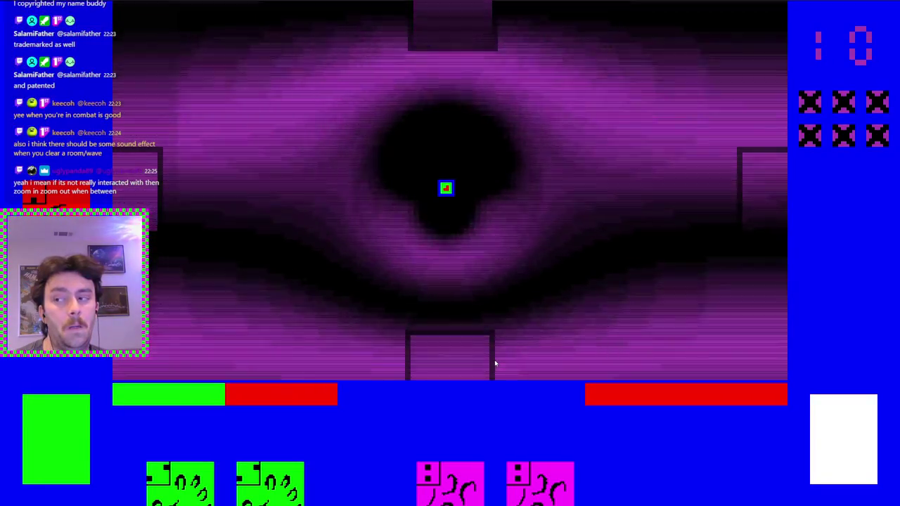
Move down through the bottom door and play the Cowardly healing card from the hand
key(s)
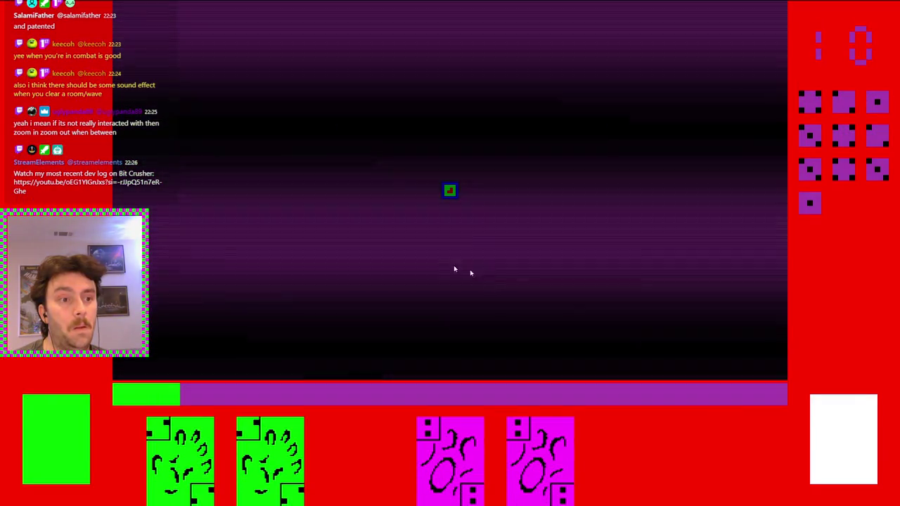
mouse_move(304, 427)
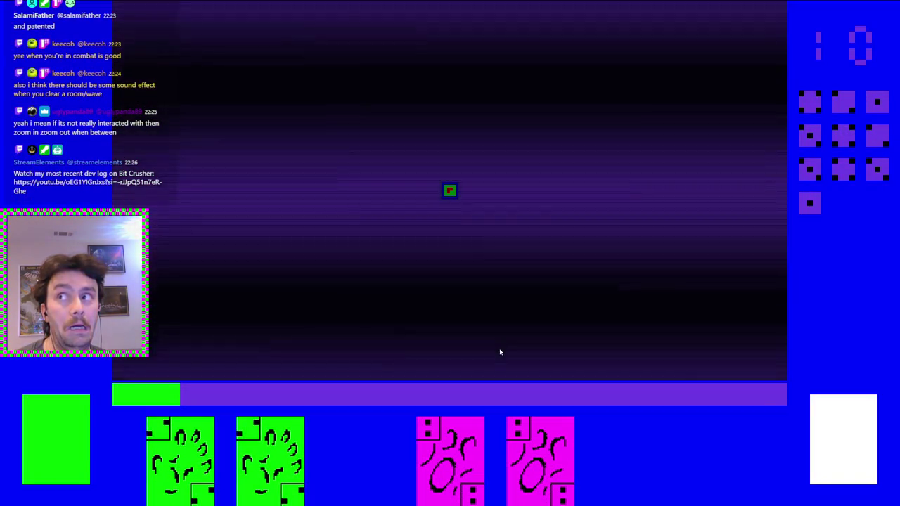
mouse_move(467, 437)
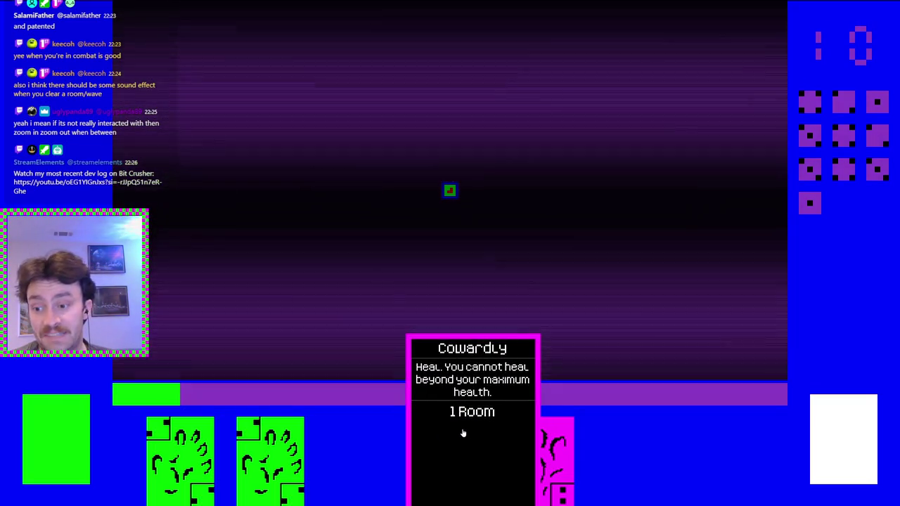
drag(467, 437, 559, 315)
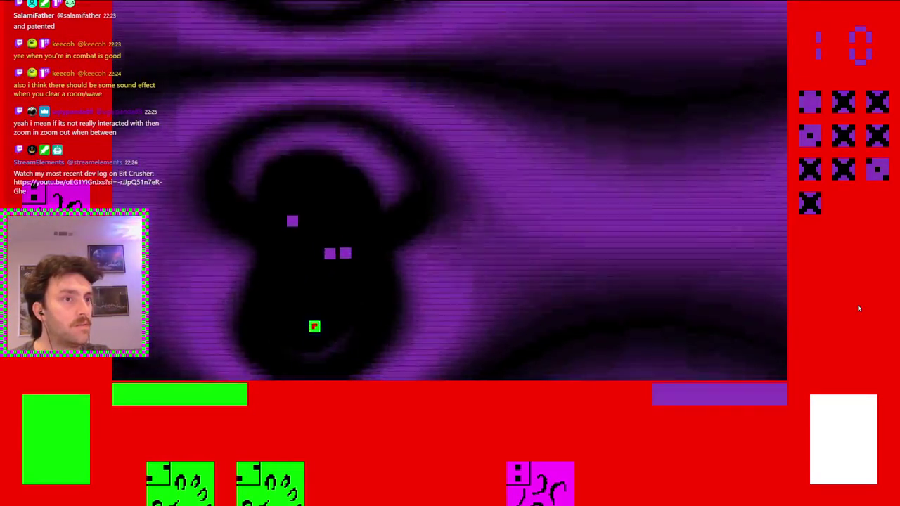
Steer the player around the arena to defeat all ten enemies, reaching room 13
key(d)
key(w)
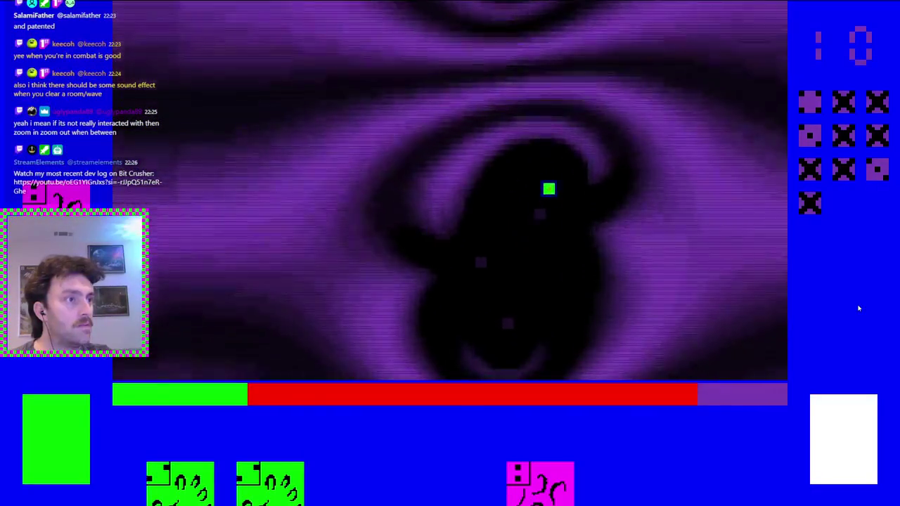
key(w)
key(a)
key(w)
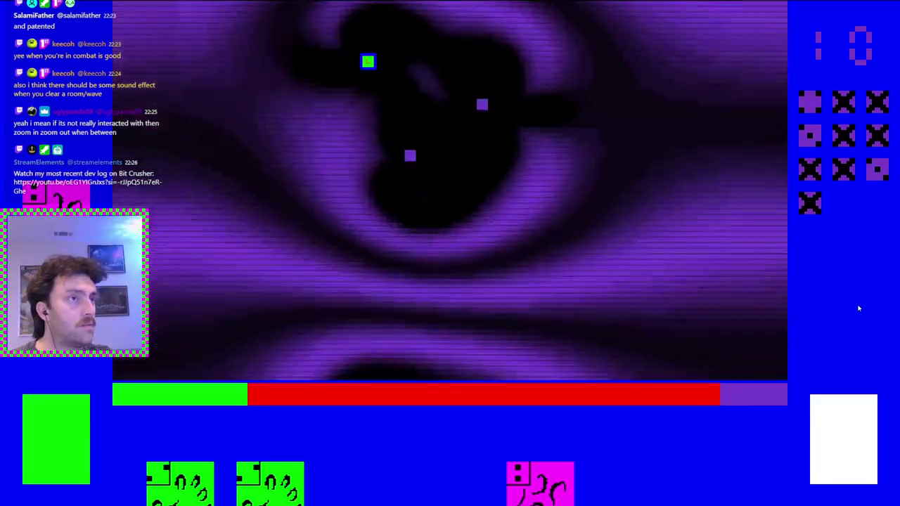
key(s)
key(a)
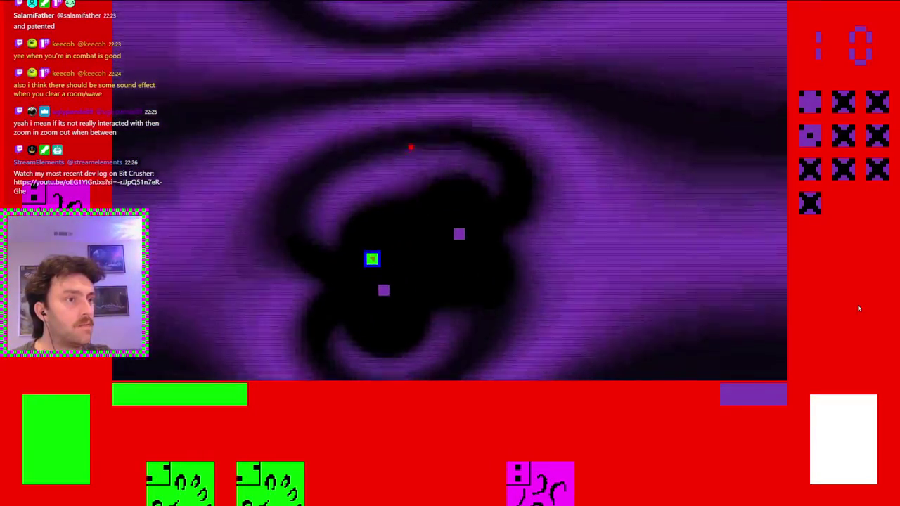
key(w)
key(a)
key(w)
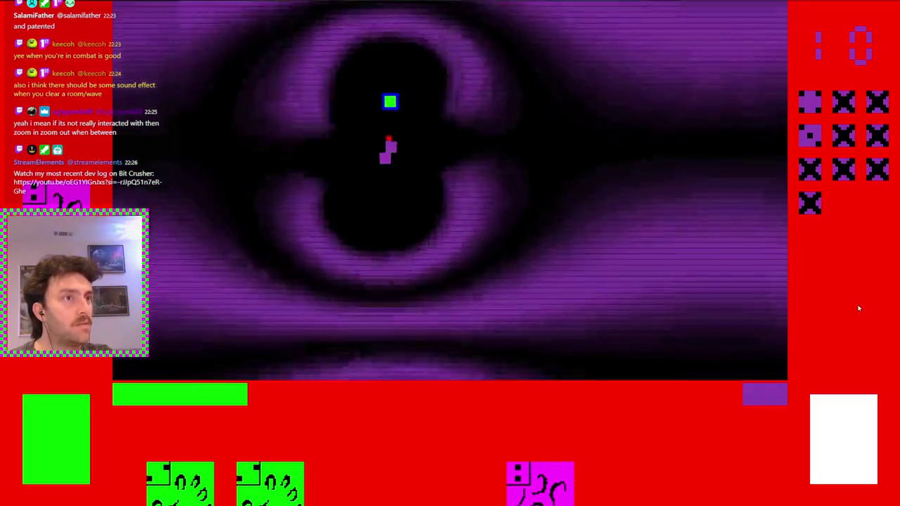
key(a)
key(s)
key(d)
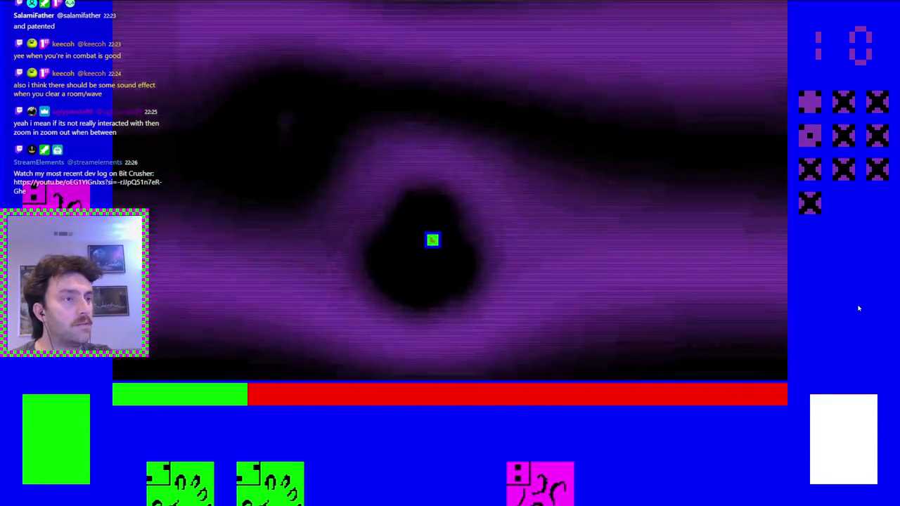
key(d)
key(a)
key(w)
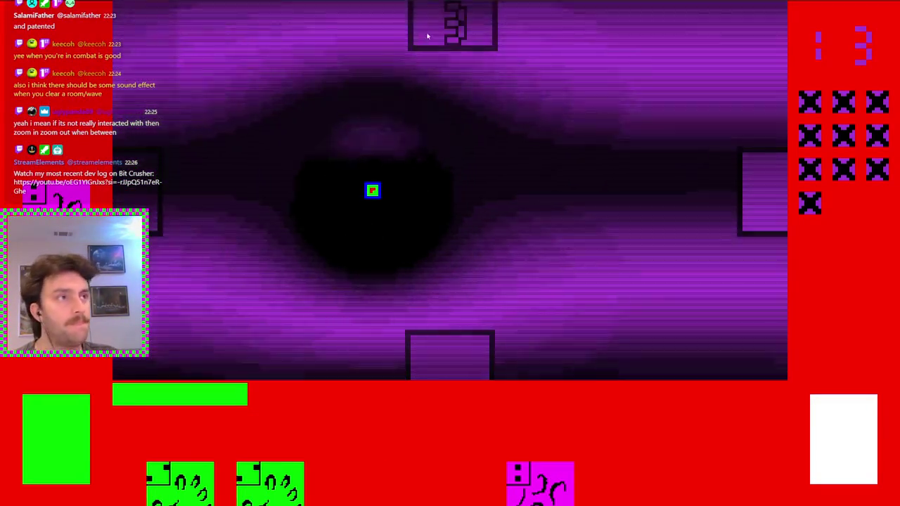
Enter the next room through the bottom door and dodge around the new wave toward the enemies
key(d)
key(s)
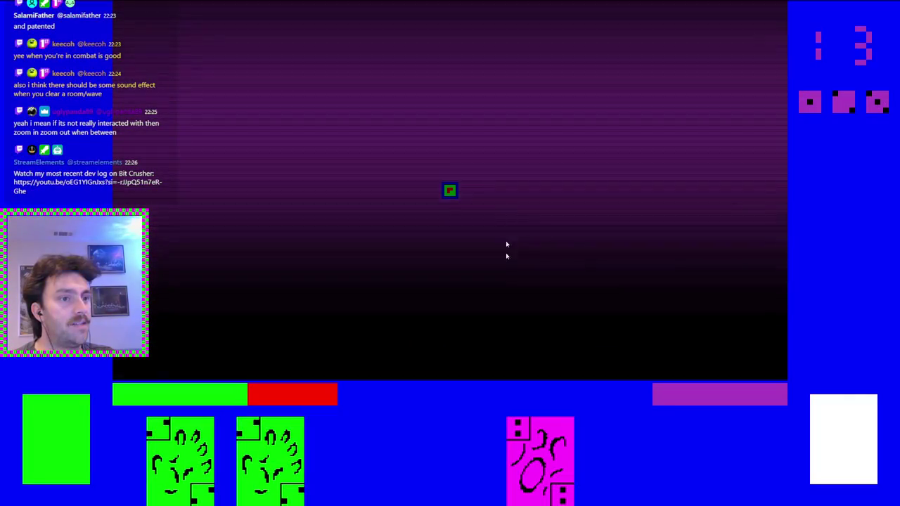
key(d)
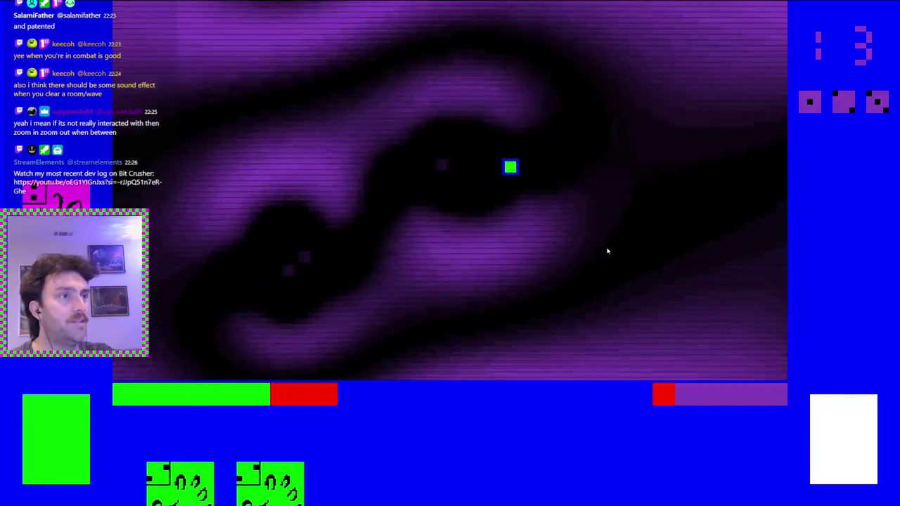
key(s)
key(w)
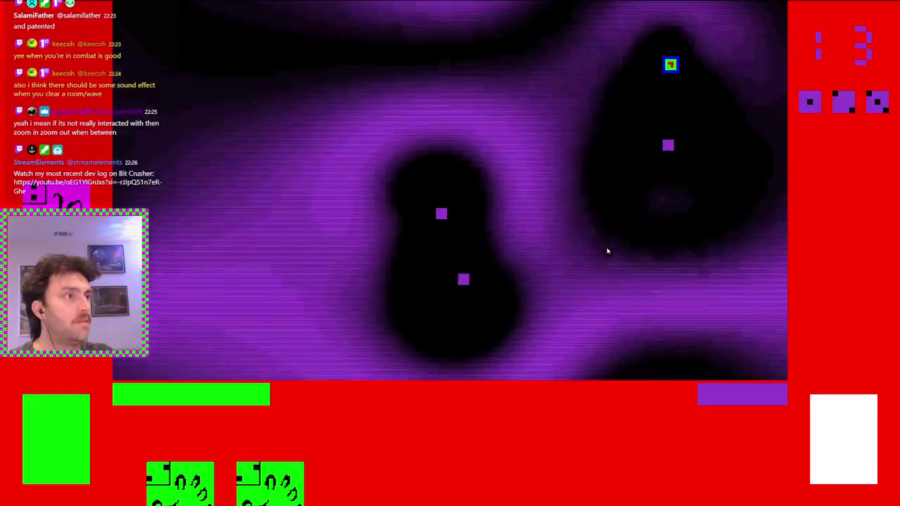
key(a)
key(s)
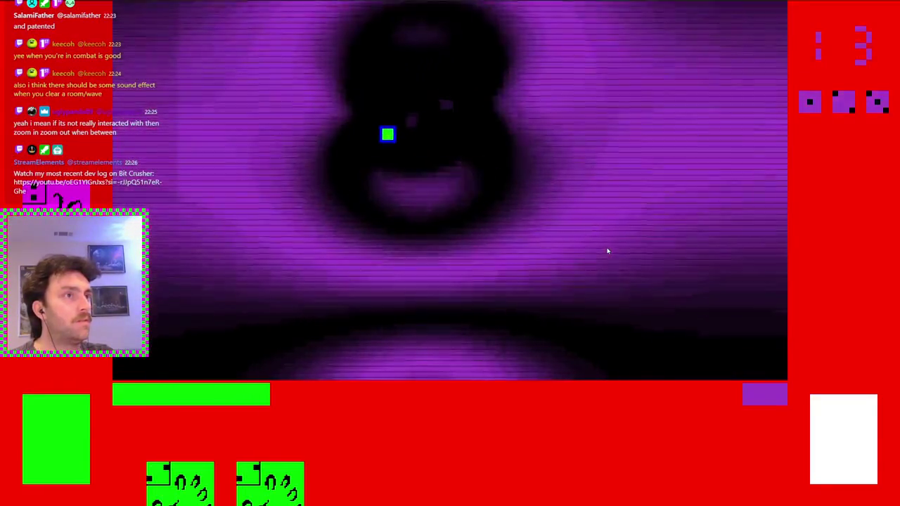
key(a)
Chase down and destroy the remaining enemies so all three markers are crossed out
key(s)
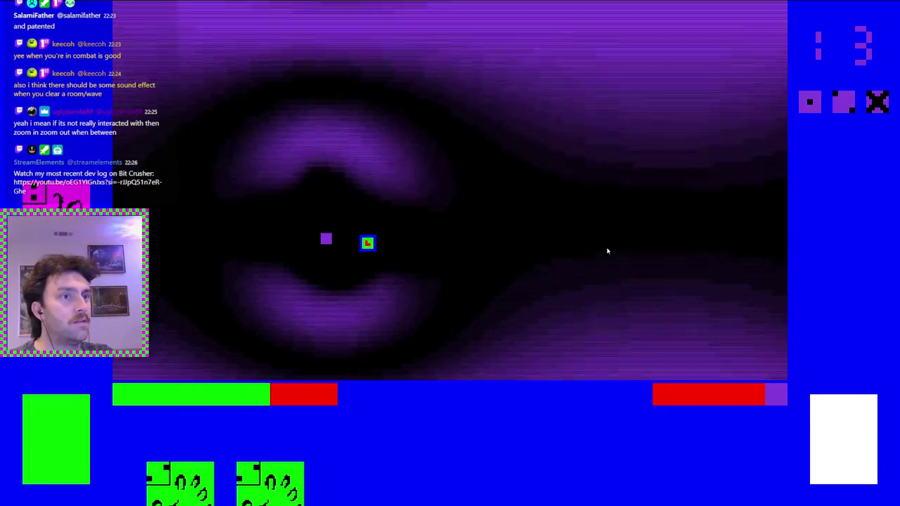
key(d)
key(w)
key(d)
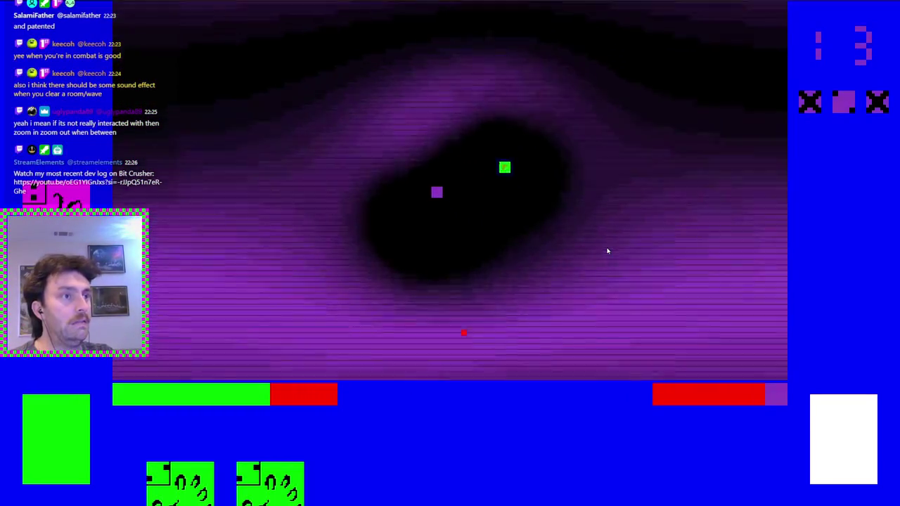
key(s)
key(a)
key(d)
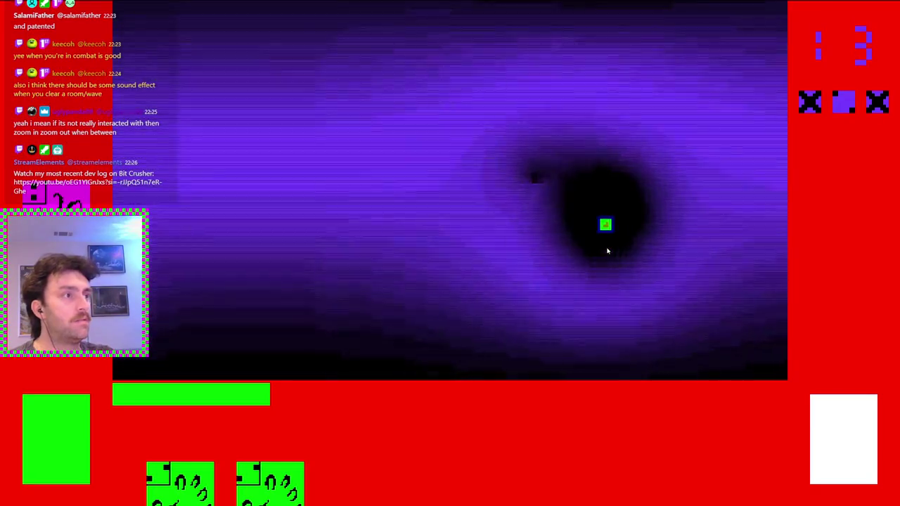
key(a)
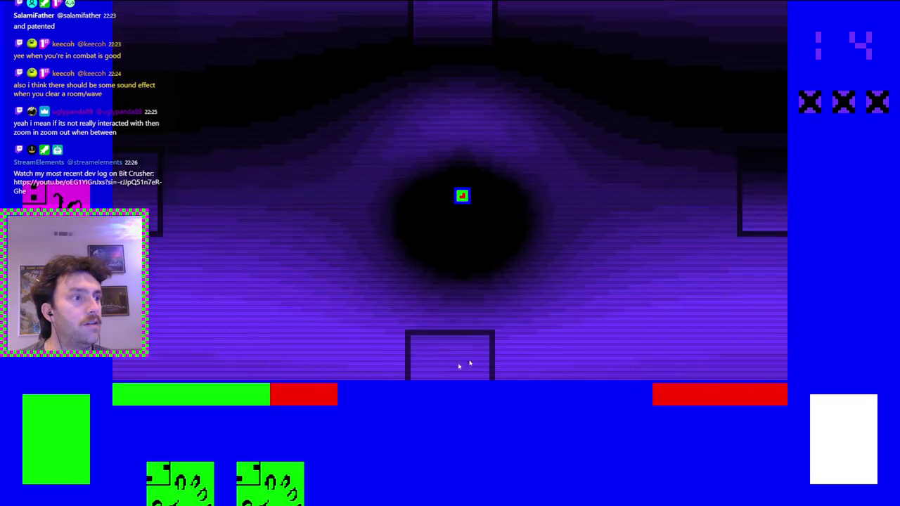
Pass through the right door and play the green Repulsed card as the wave begins
key(d)
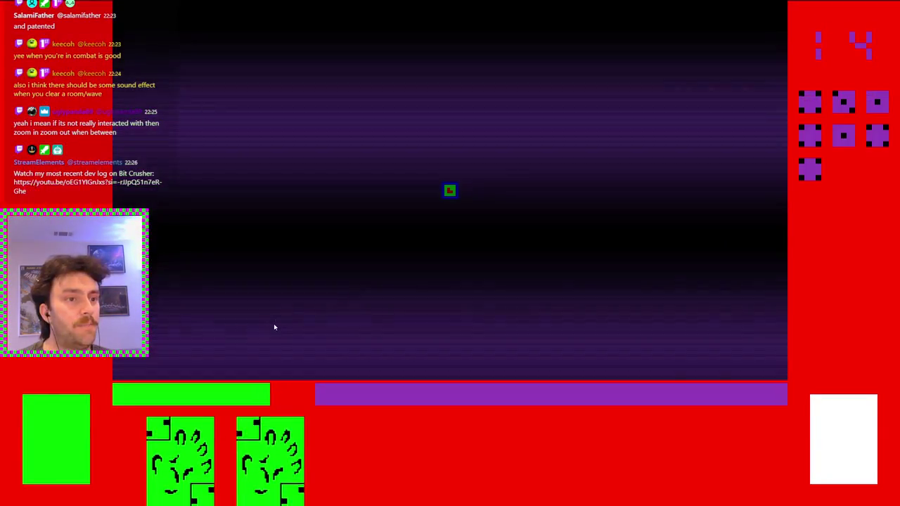
mouse_move(248, 458)
key(d)
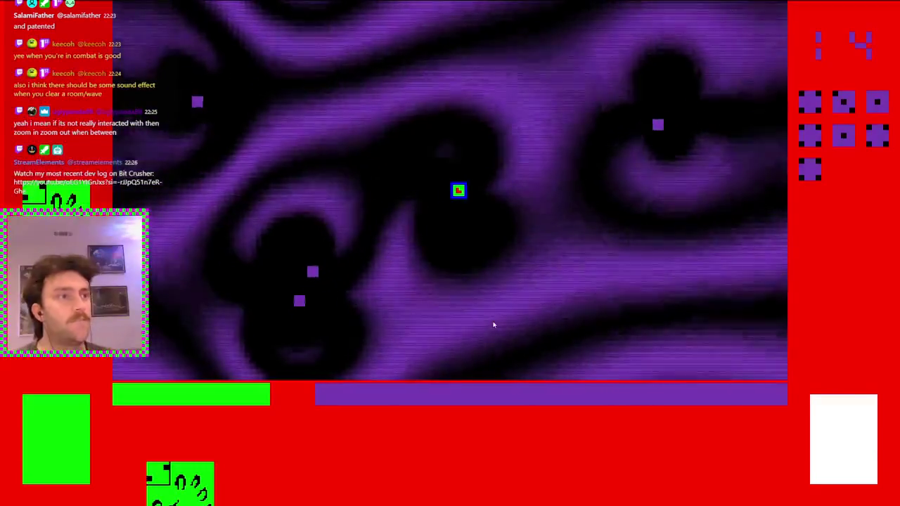
key(w)
key(d)
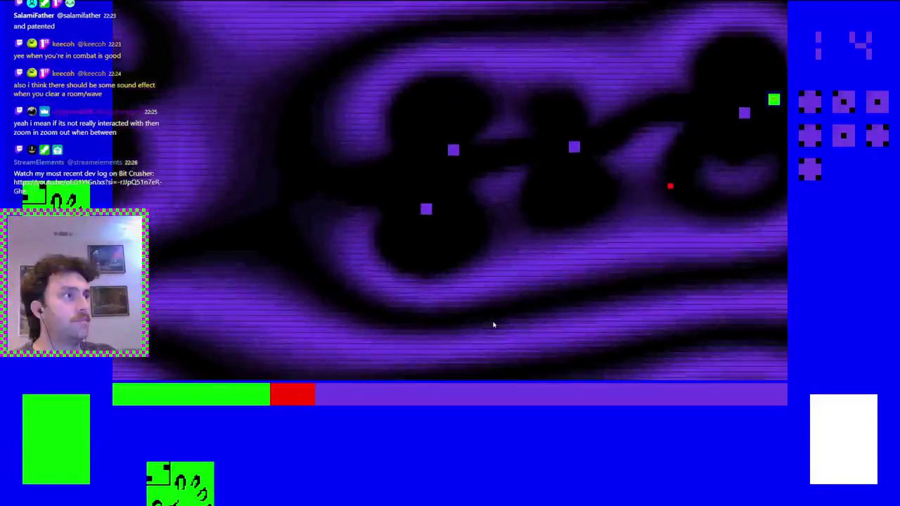
Dodge and attack the first enemies of the seven-enemy wave, crossing out one marker
key(s)
key(d)
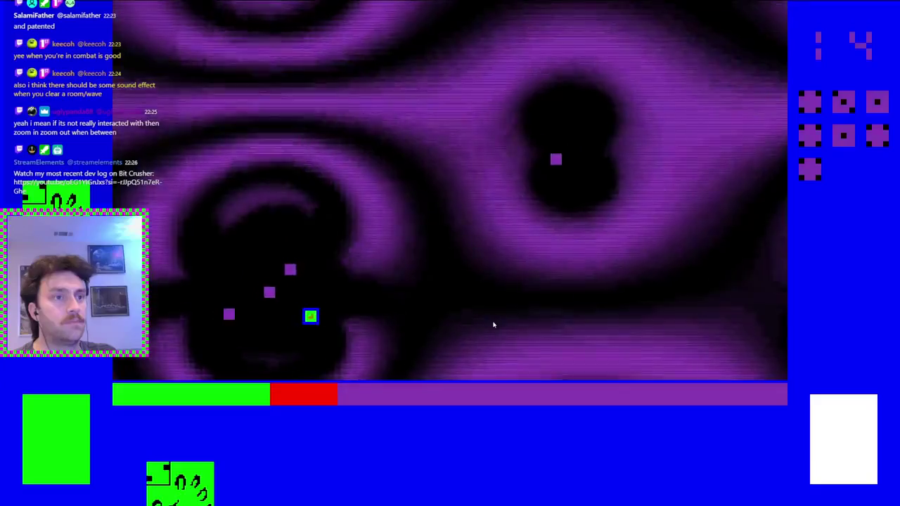
key(w)
key(w)
key(d)
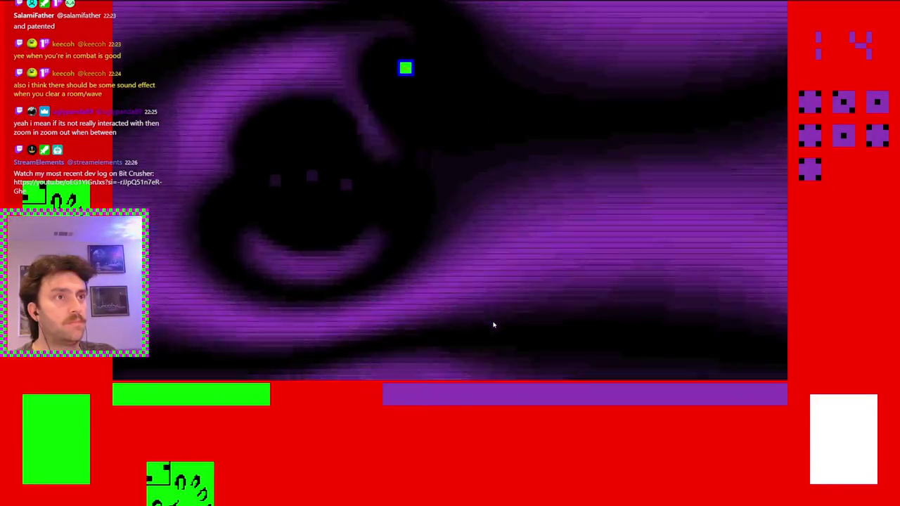
key(s)
key(s)
key(d)
key(a)
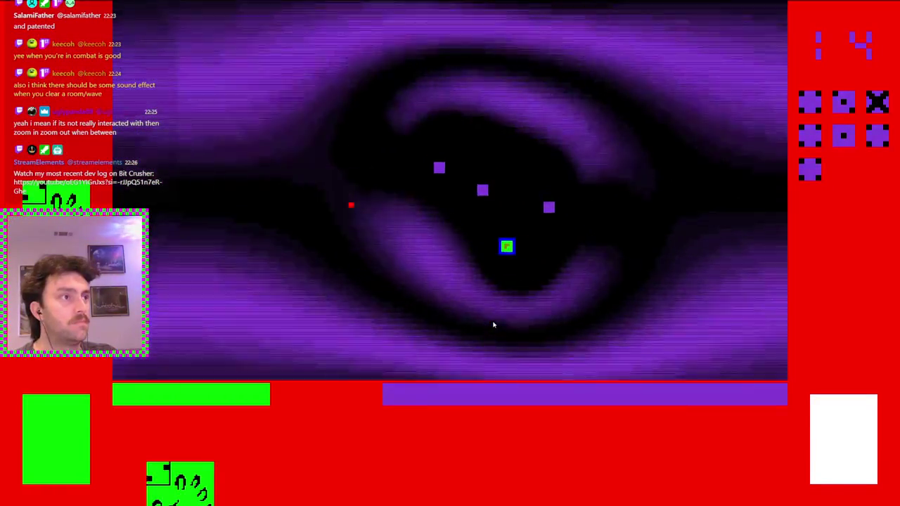
Keep weaving around the room to chase the remaining enemies
key(a)
key(w)
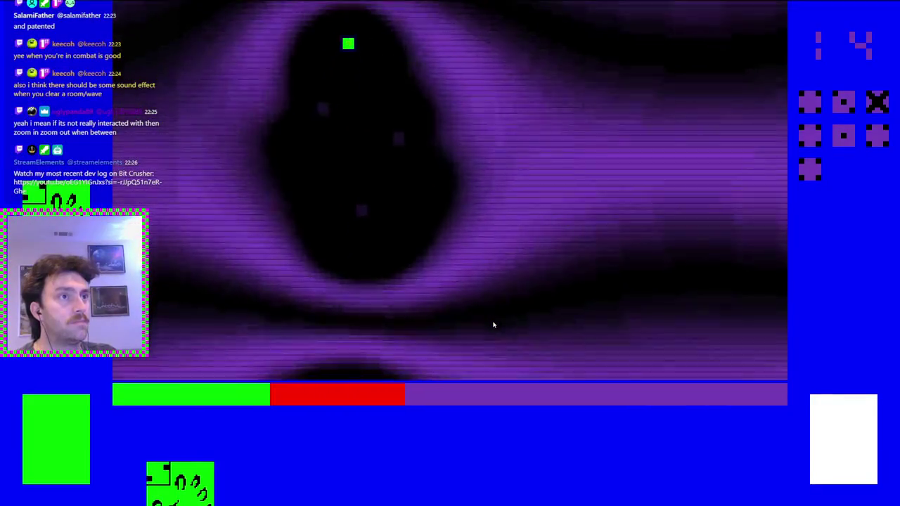
key(a)
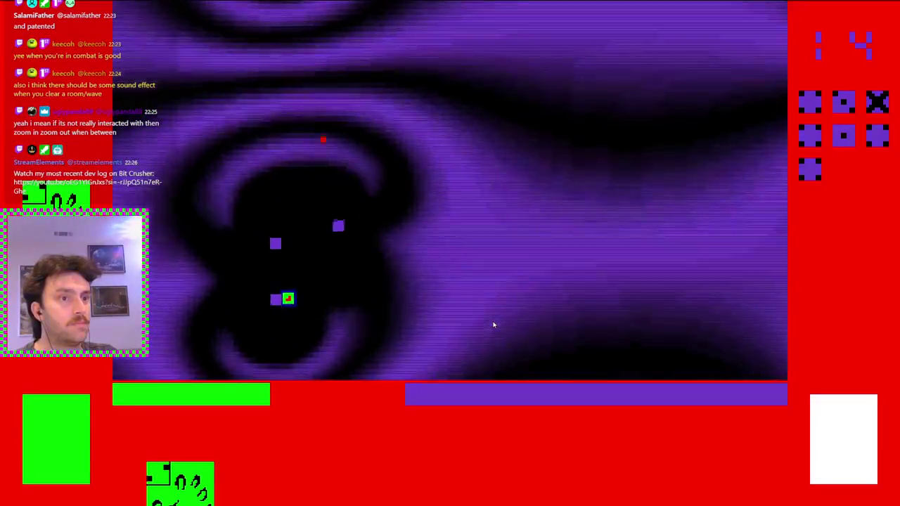
key(d)
key(w)
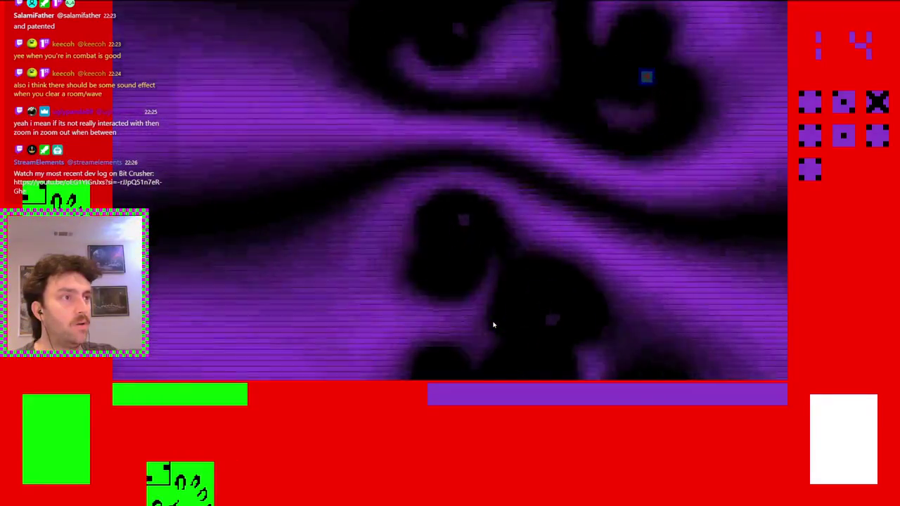
key(d)
key(s)
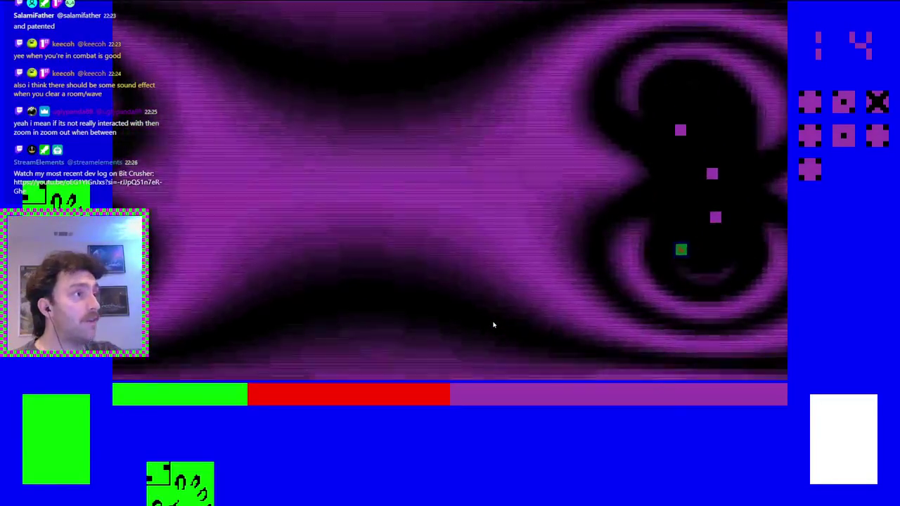